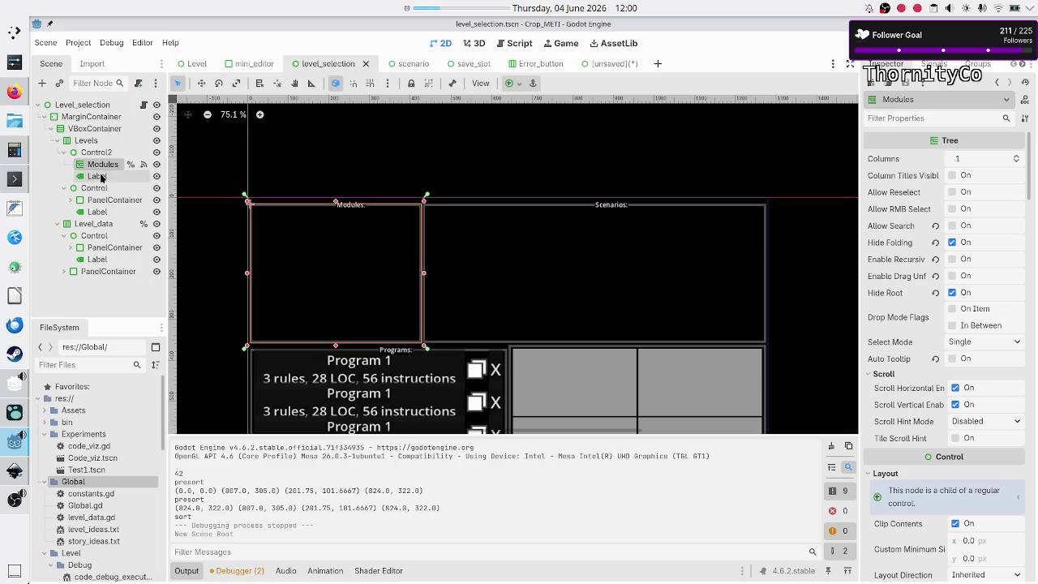
Select the Modules label and panel in level_selection, glance at the unsaved and Error_button scenes, then return
click(99, 177)
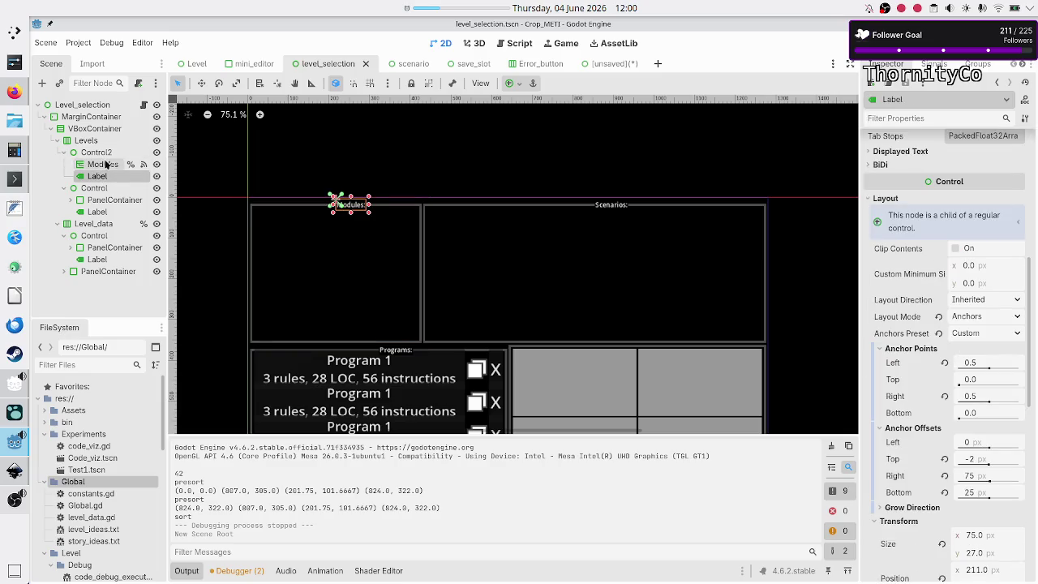
click(105, 165)
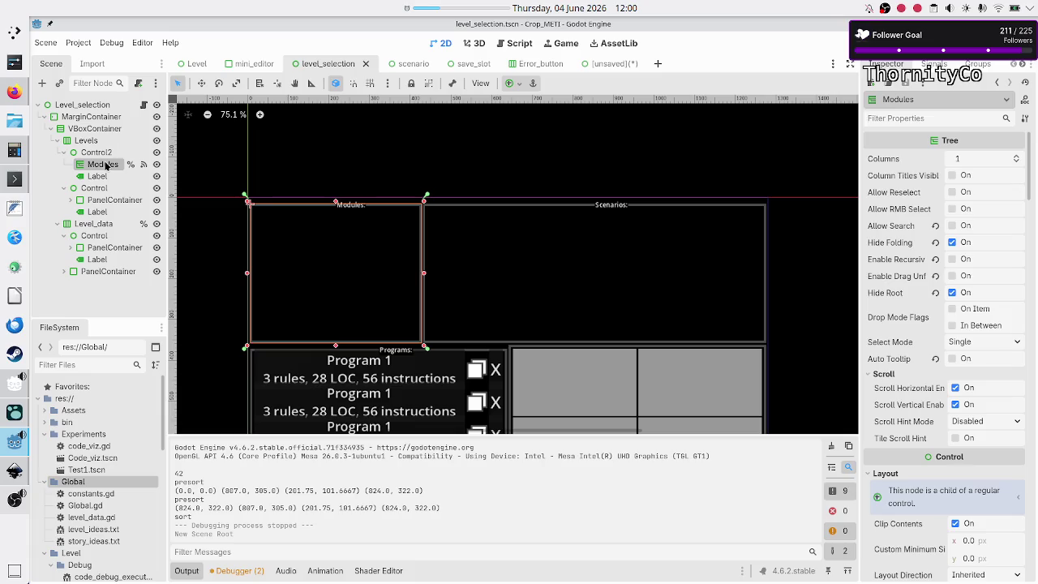
click(598, 65)
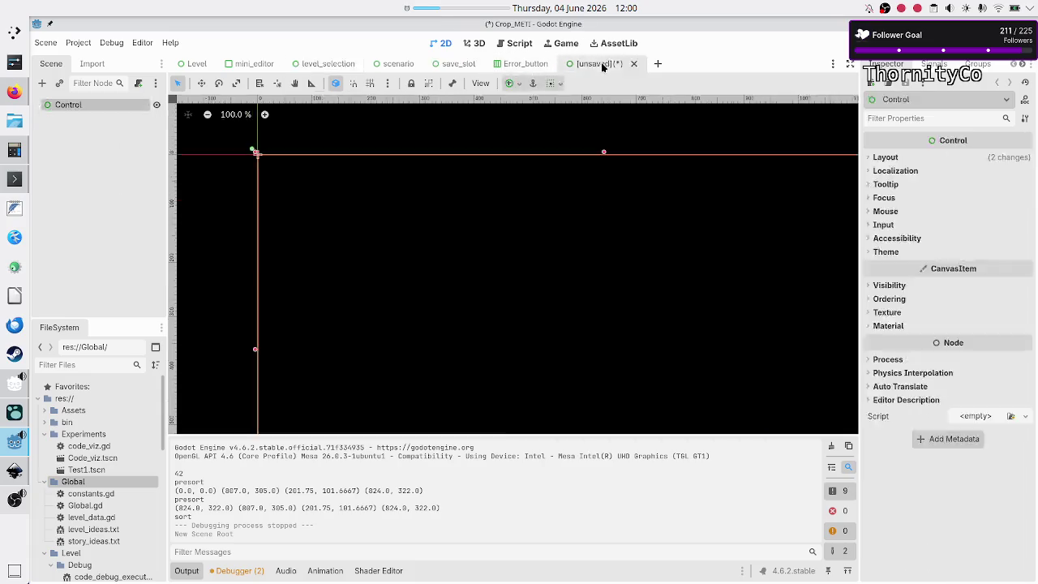
click(520, 65)
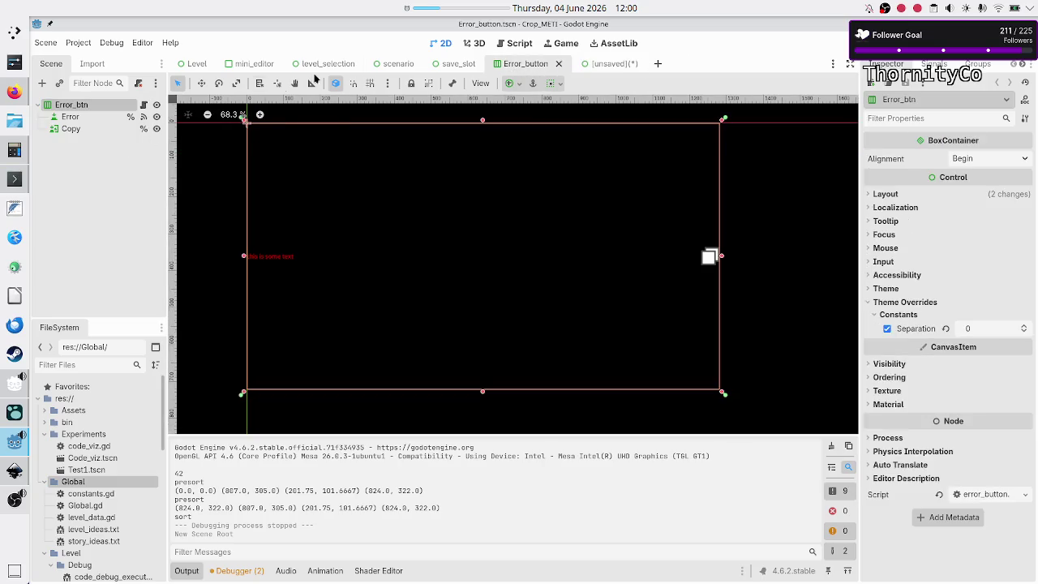
click(330, 68)
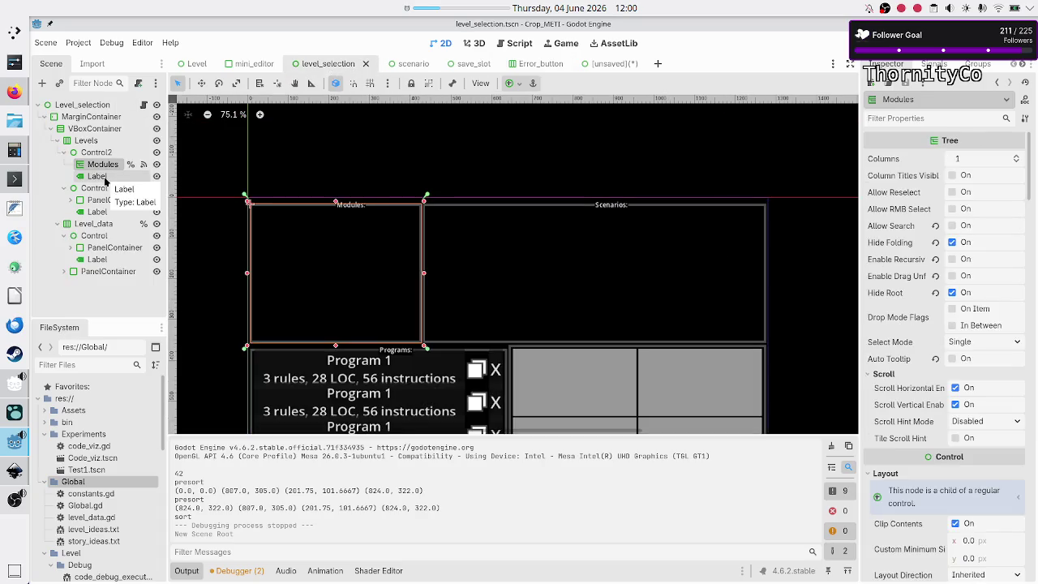
Select Control2 and its Label in level_selection, then switch to the new unsaved scene
click(110, 155)
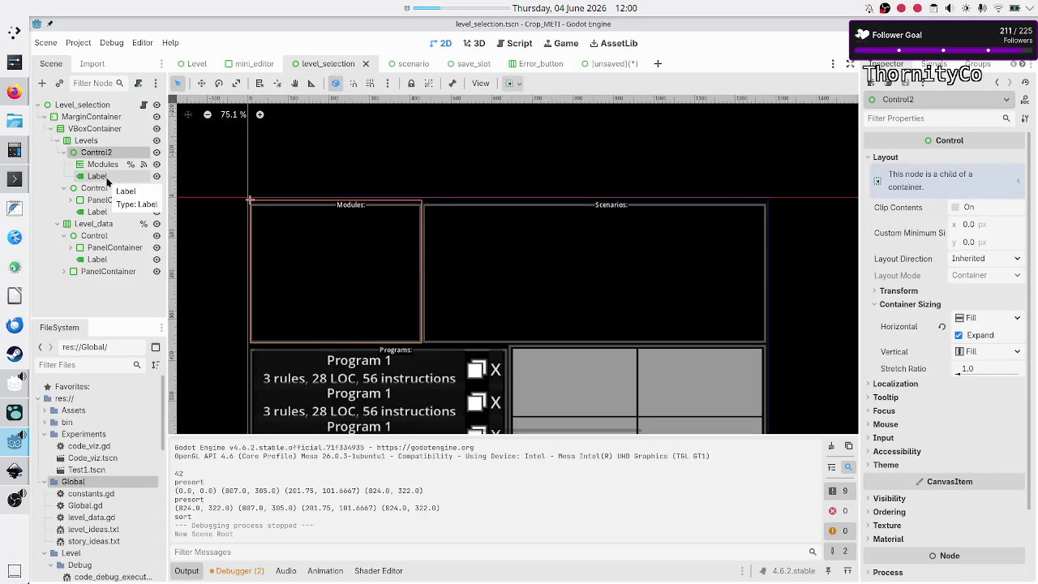
ctrl+click(106, 179)
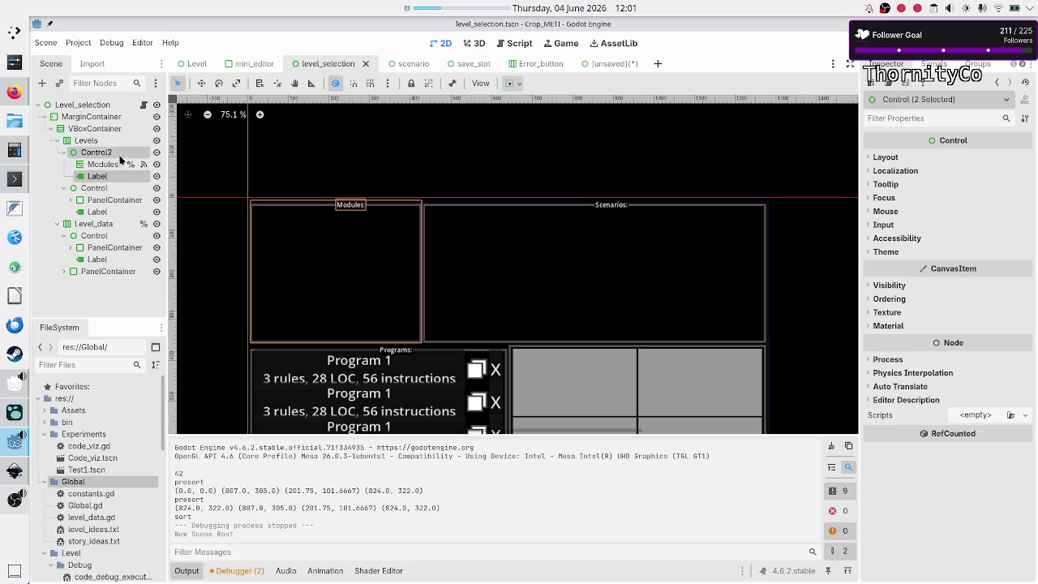
click(99, 153)
click(620, 64)
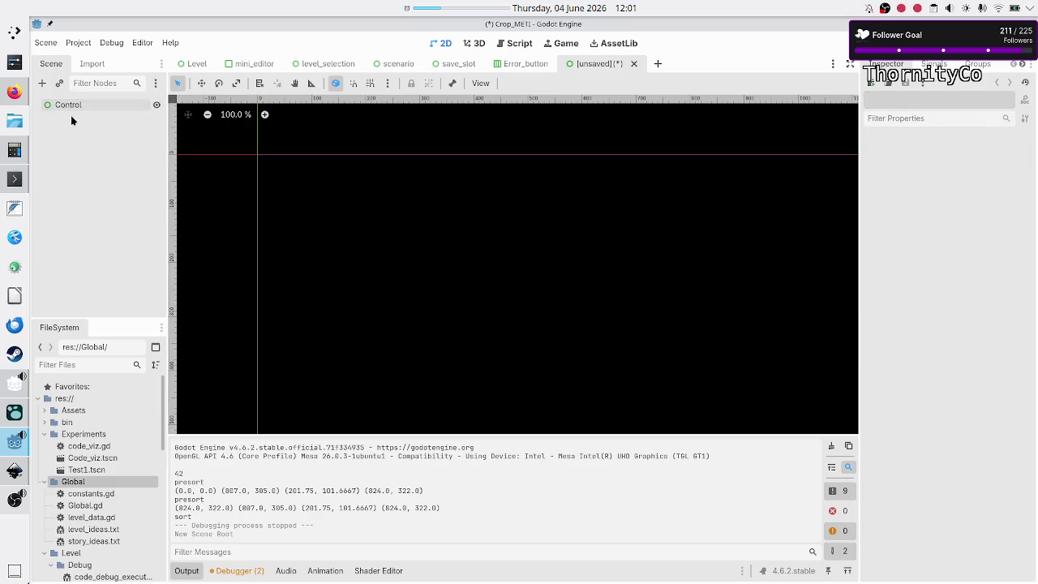
Add a Label node as a child of the Control root, then bring up the scenario scene
click(82, 108)
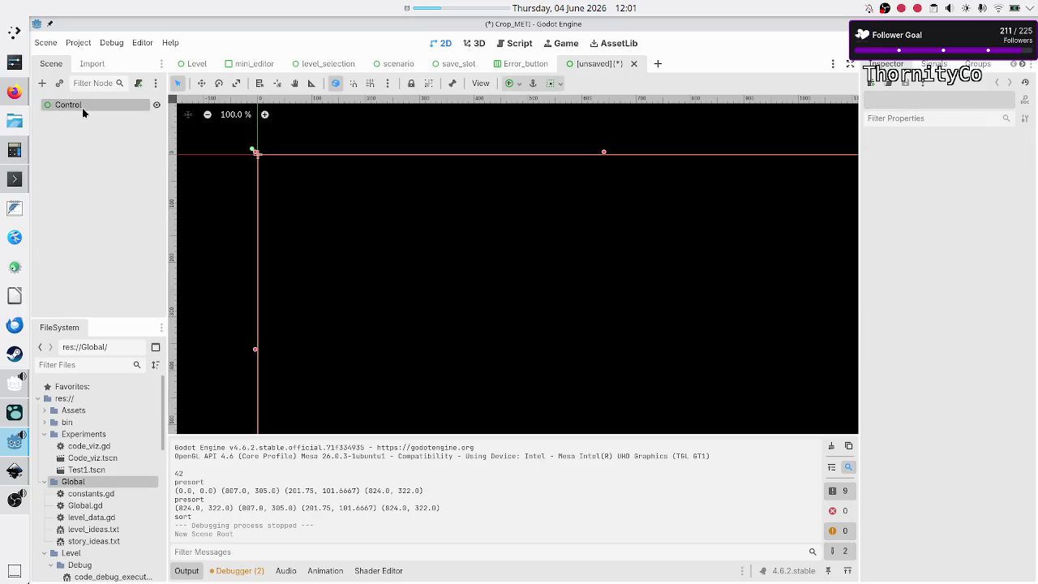
click(42, 85)
text(la)
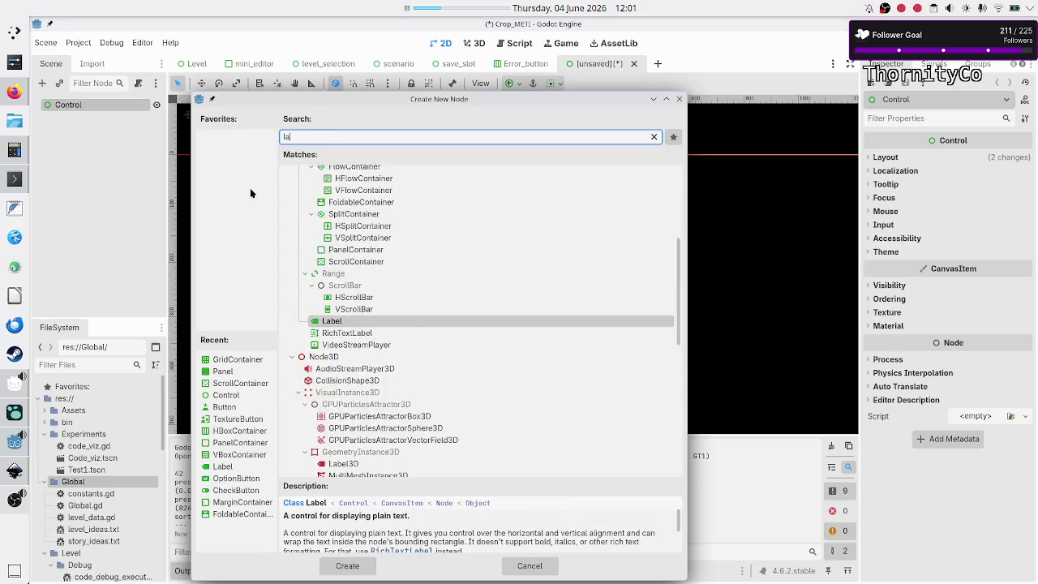
text(bel)
key(Return)
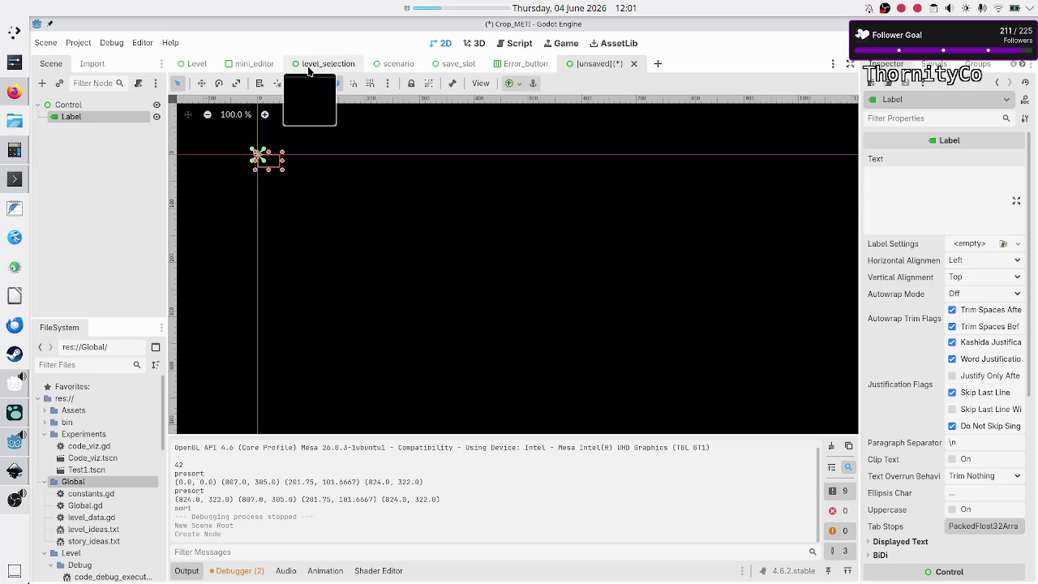
click(399, 64)
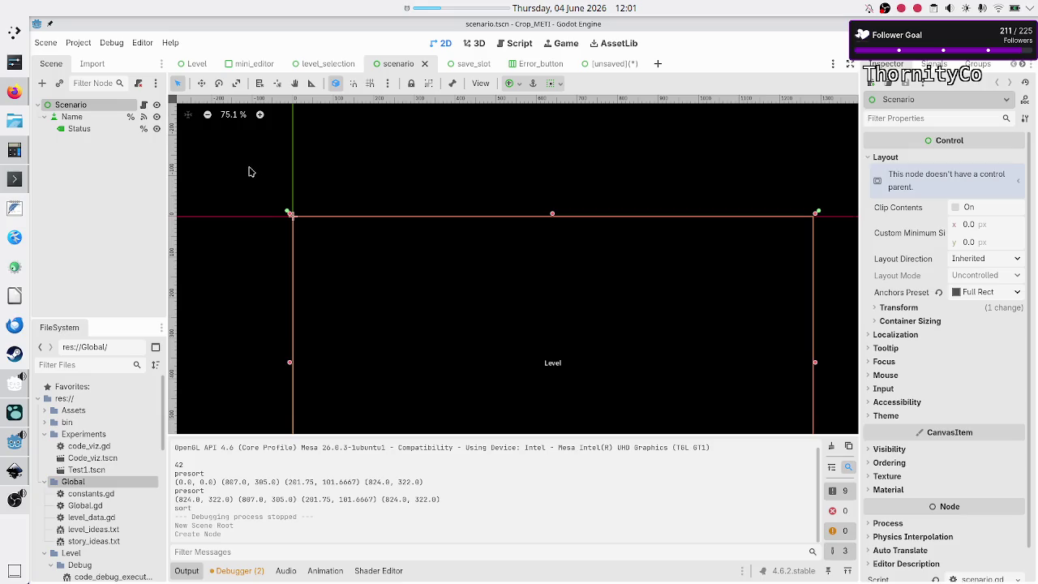
Inspect the Modules panel's 0.5 anchors and offsets (top -2, right 75, bottom 25), briefly visiting the unsaved scene
click(328, 68)
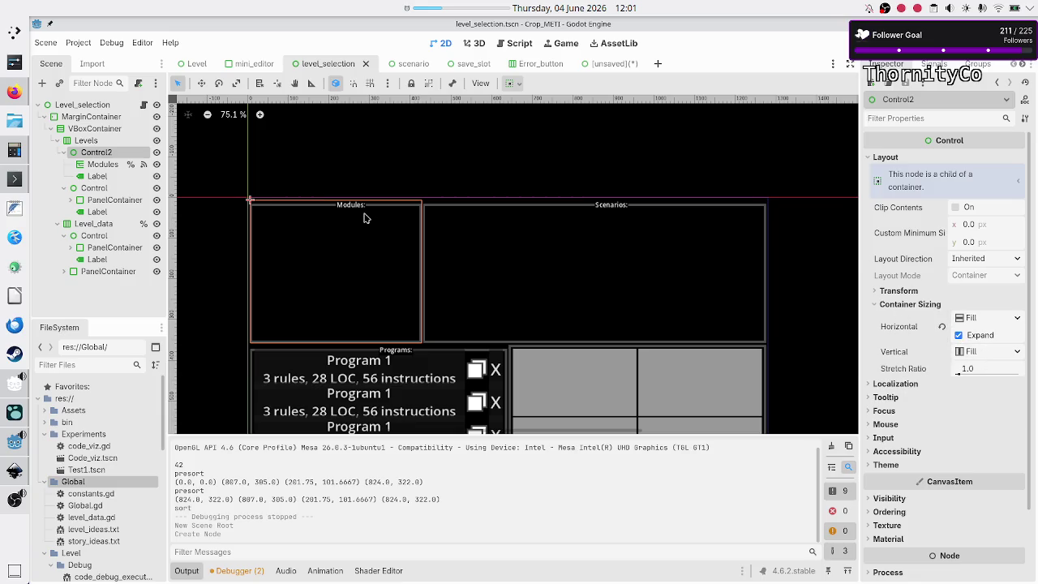
click(103, 166)
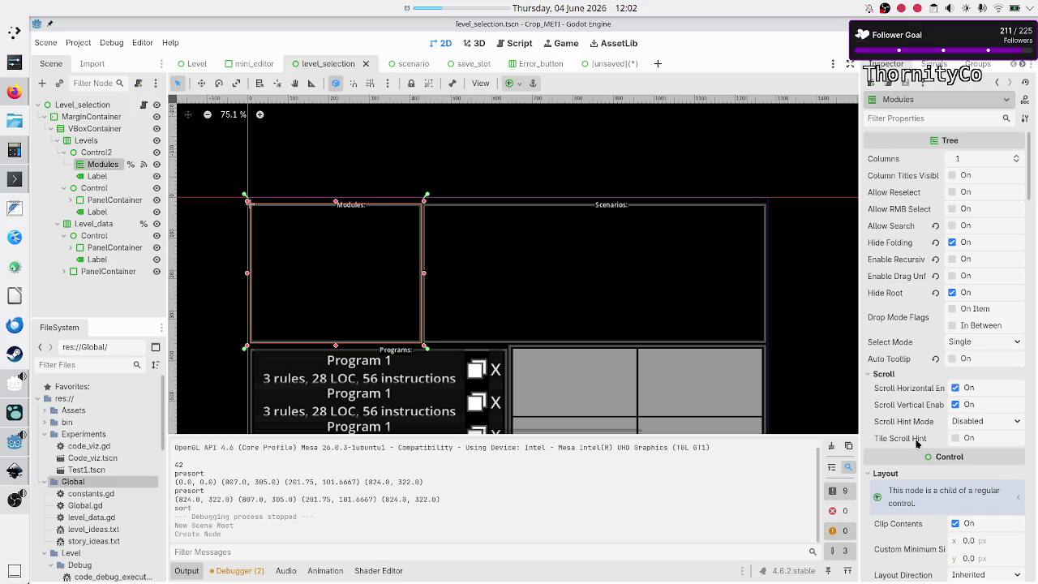
scroll(940, 429, down, 10)
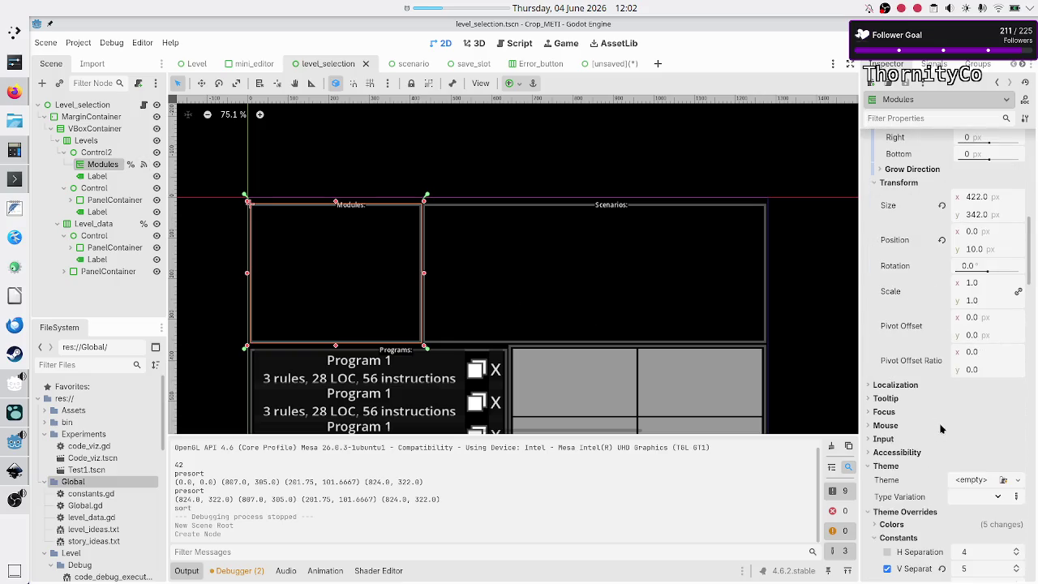
scroll(940, 428, up, 6)
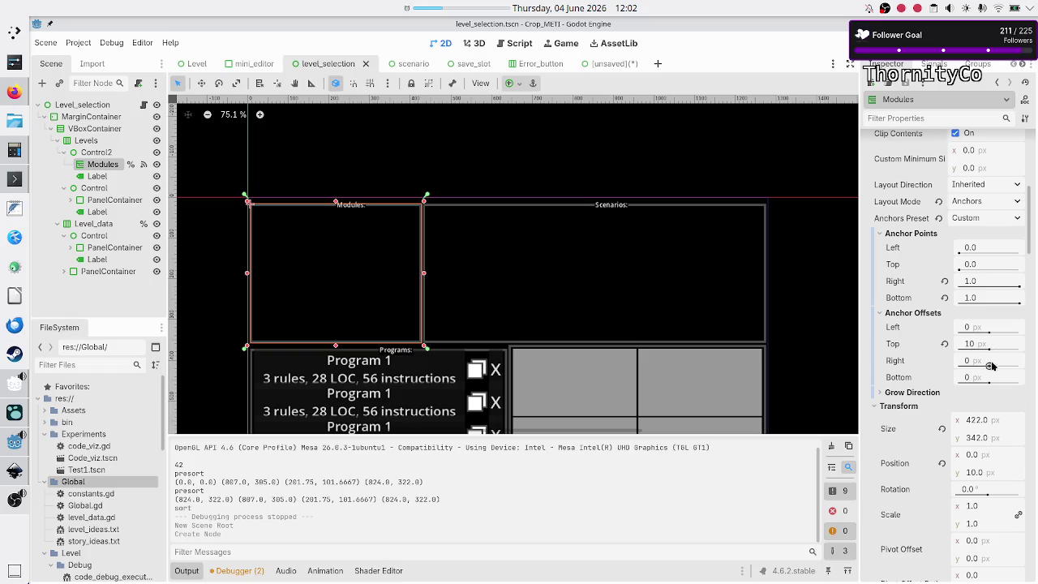
mouse_move(990, 369)
mouse_move(941, 327)
click(612, 65)
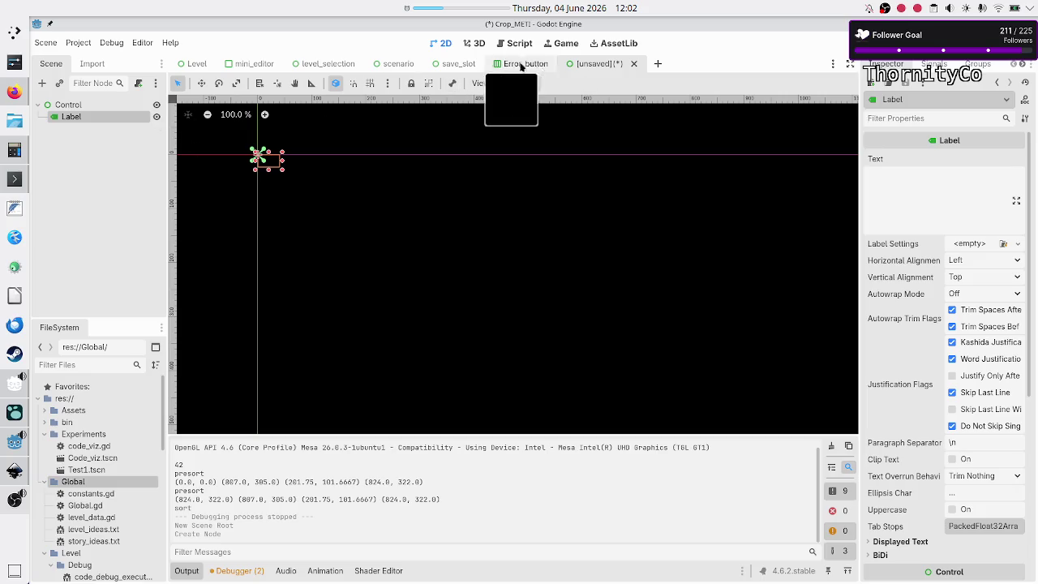
click(329, 64)
Select Control2's Modules: label to view its 75 × 27 px size and 0.5-anchored offsets
click(98, 176)
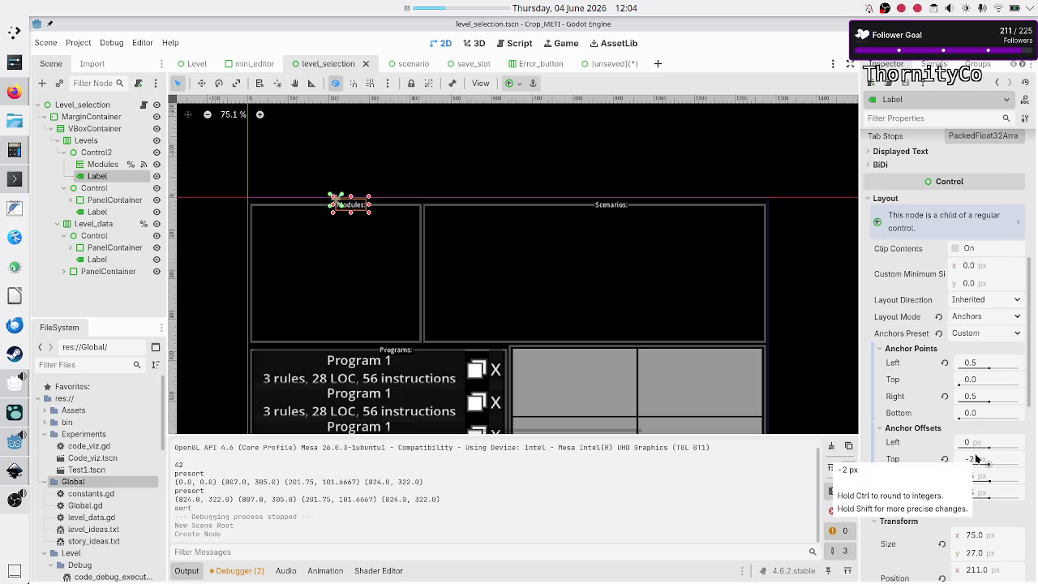
click(368, 180)
scroll(353, 212, up, 4)
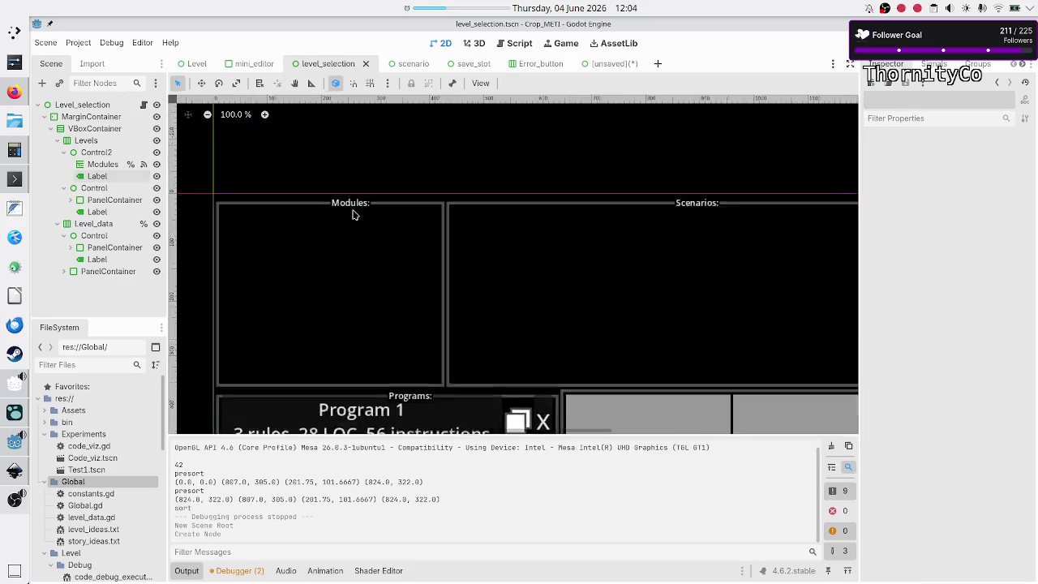
scroll(354, 213, up, 5)
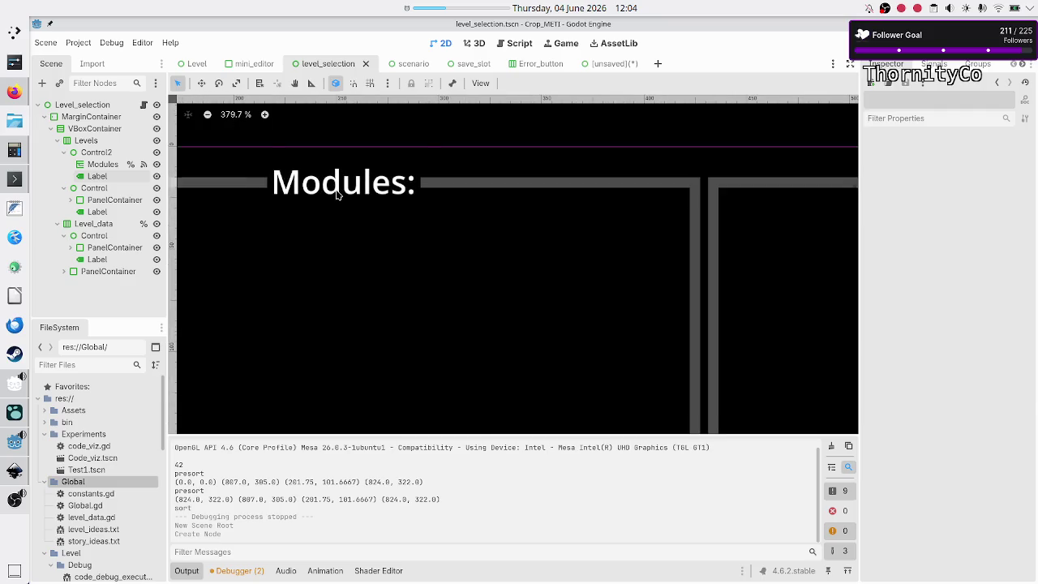
click(338, 194)
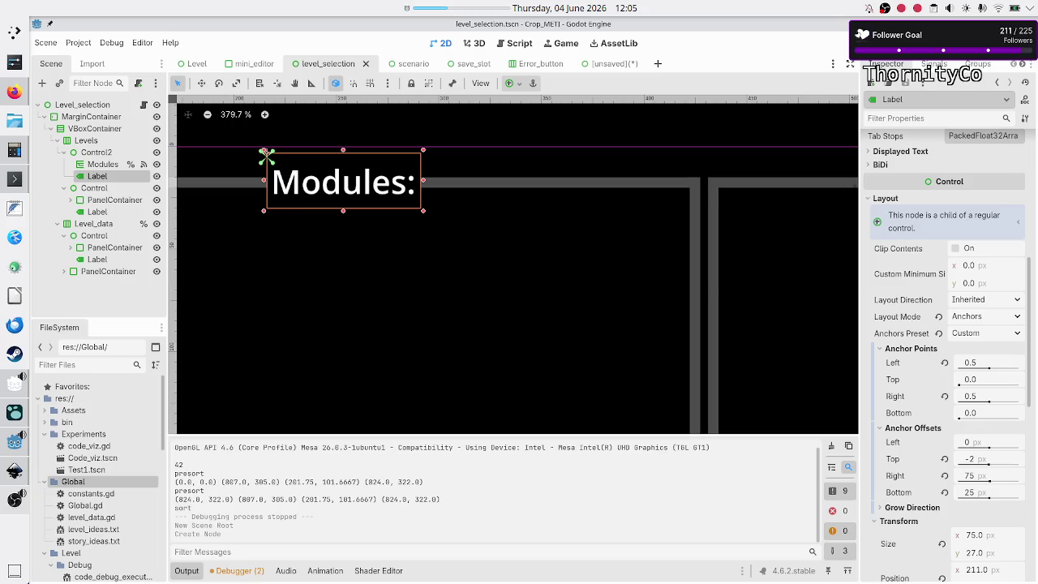
key(F5)
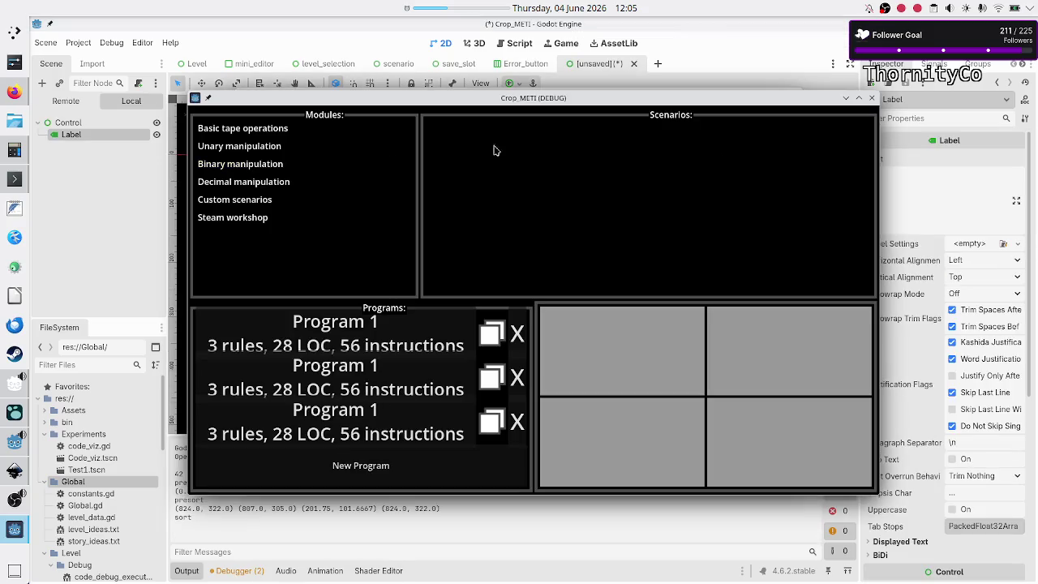
Choose Basic tape operations in the running game, close the game window, and start saving the scene
click(253, 136)
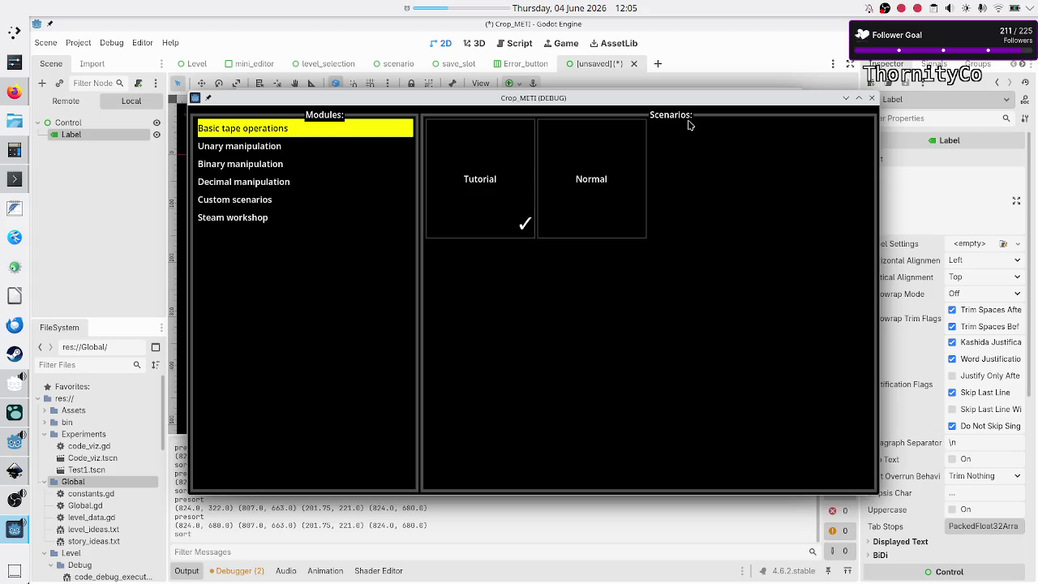
click(872, 98)
key(ctrl+s)
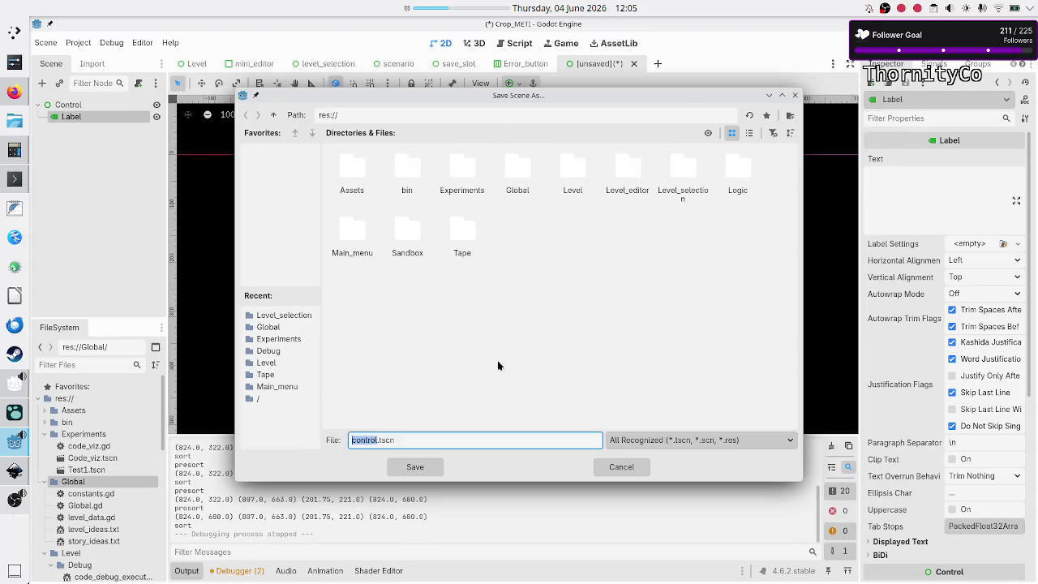
Save the scene into the Experiments folder under the file name Titled_margin.tscn
click(431, 438)
key(Left)
key(Left)
key(Left)
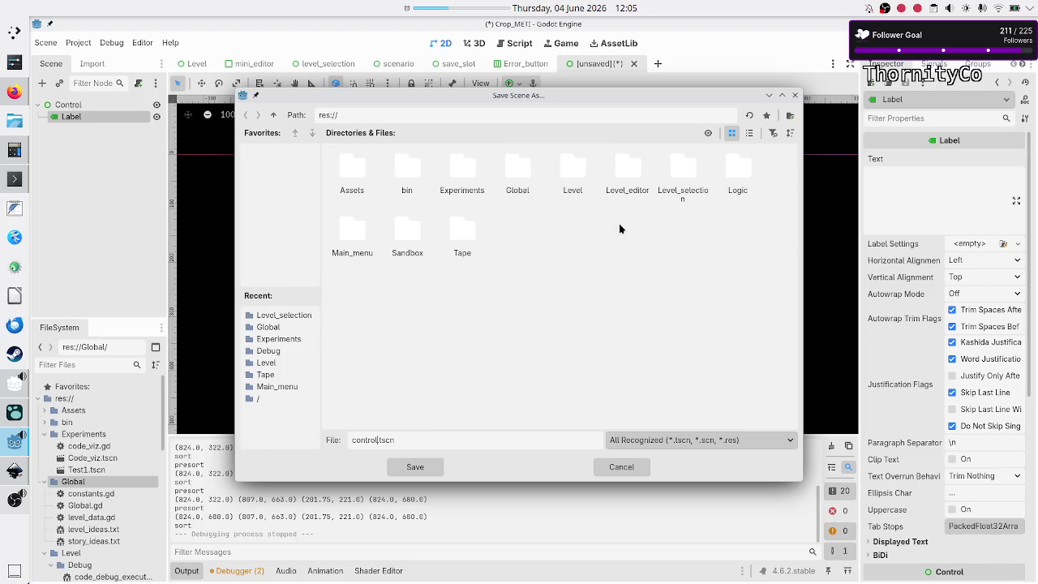
double_click(466, 167)
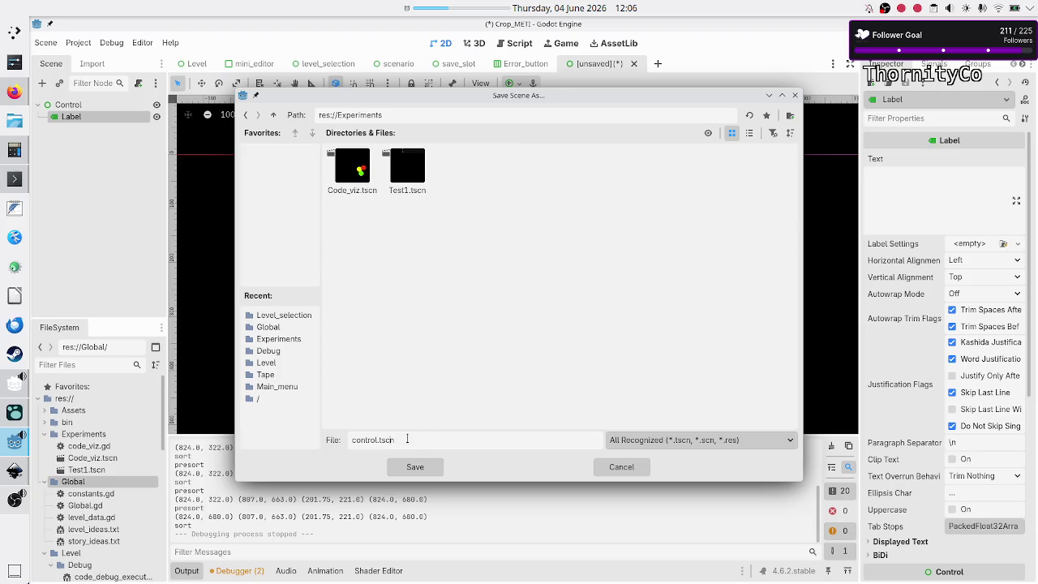
key(BackSpace)
key(BackSpace)
key(BackSpace)
key(BackSpace)
text(Titled)
text(_margin)
click(422, 466)
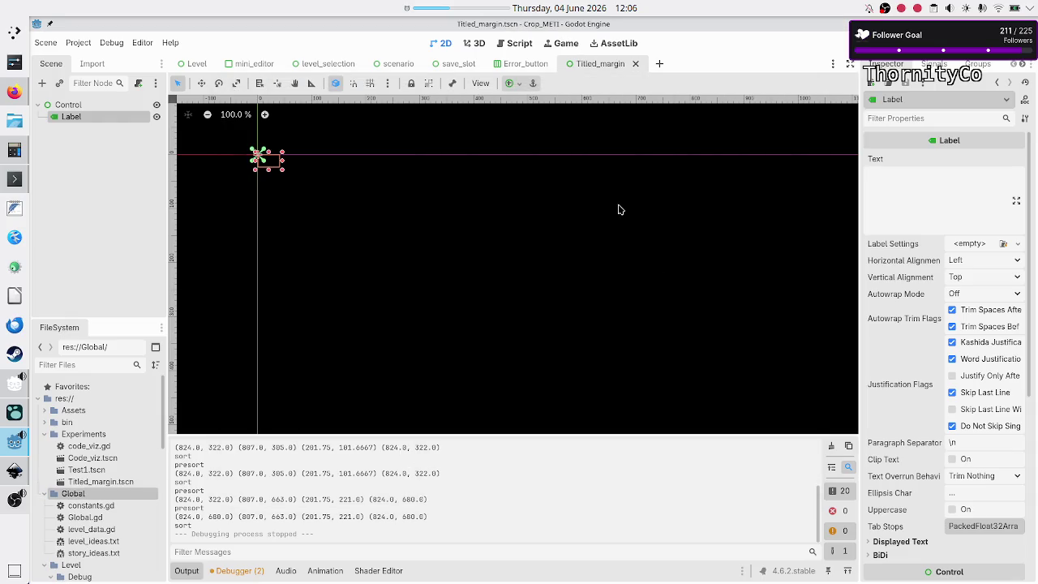
Switch to Firefox and search 'godot zbuffer' from a fresh DuckDuckGo home page
click(14, 92)
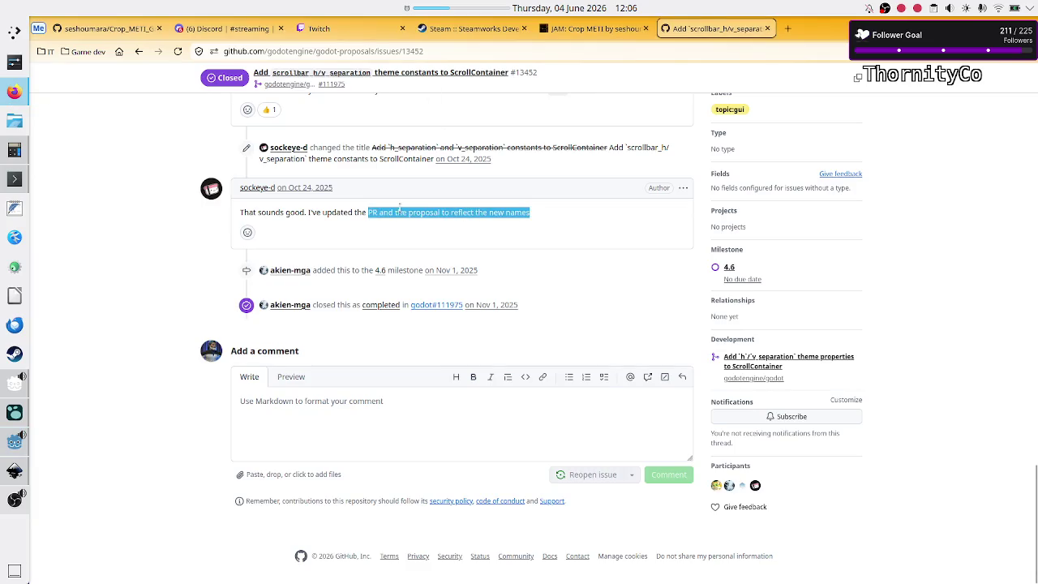
click(119, 52)
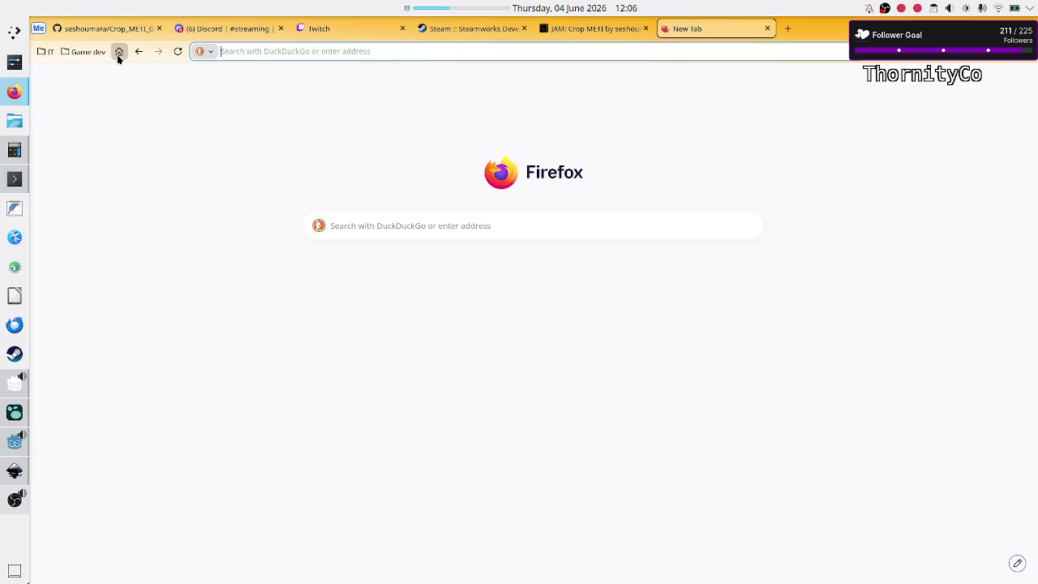
click(354, 232)
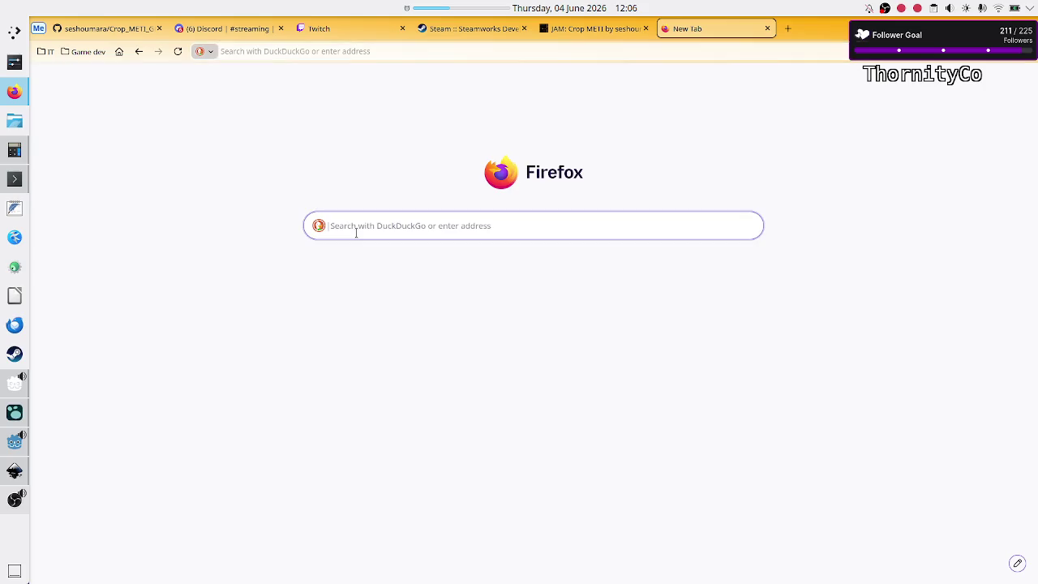
text(godot zbu)
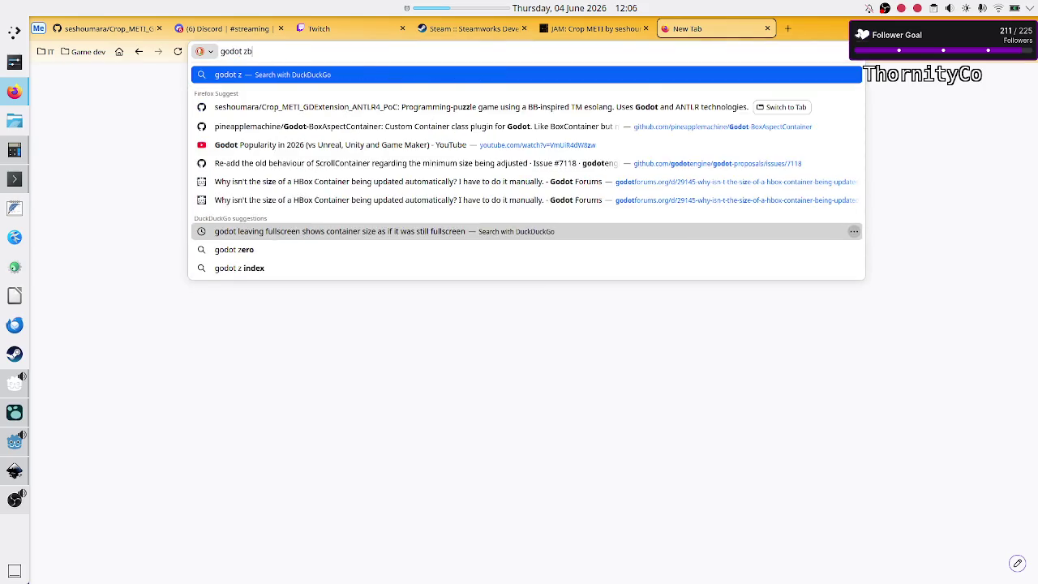
text(ffer)
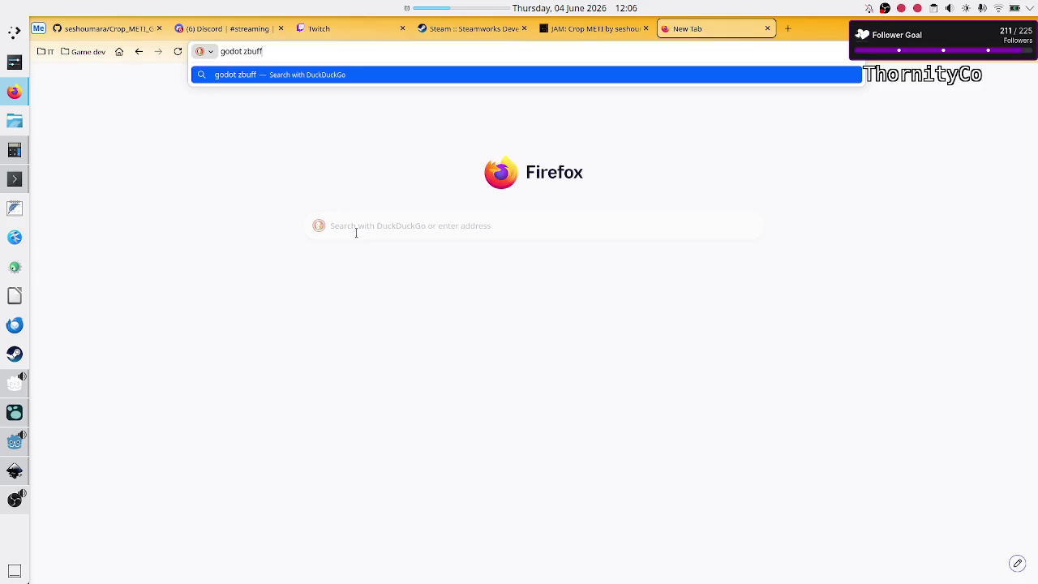
key(Return)
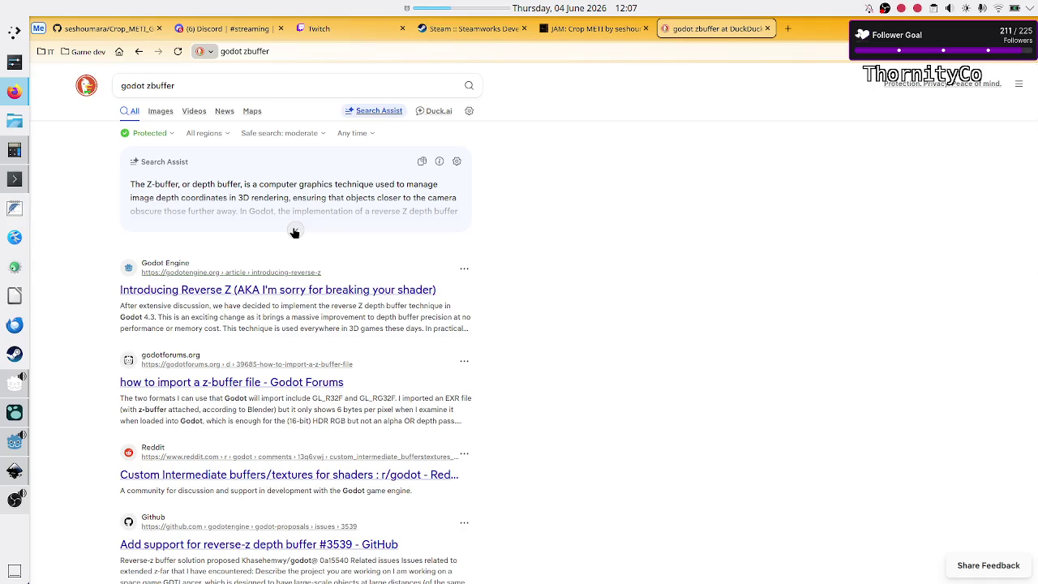
Expand the Search Assist answer and highlight the phrase about precision without performance cost
click(295, 233)
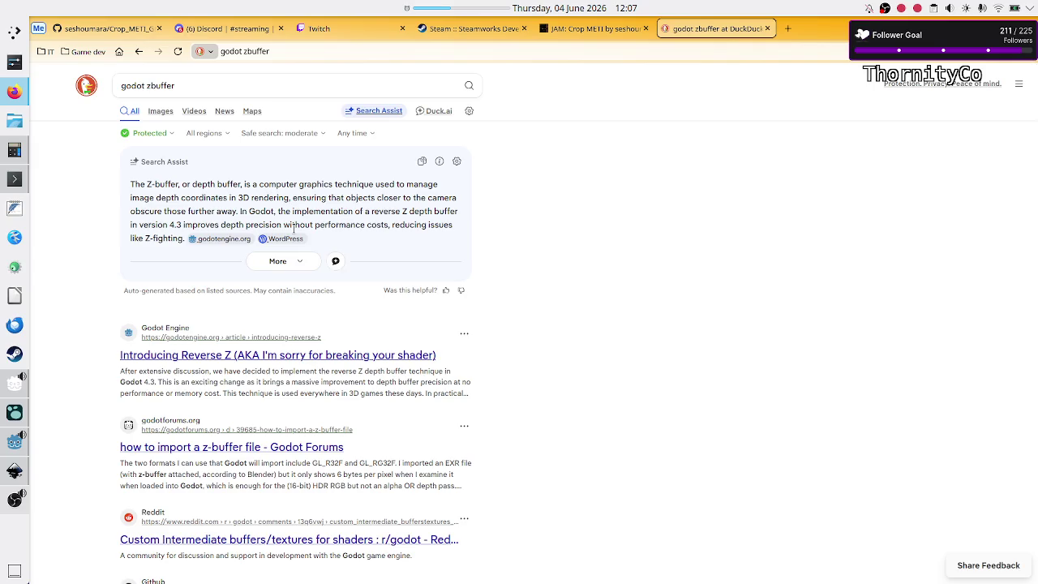
mouse_move(247, 227)
mouse_down()
mouse_move(185, 239)
mouse_move(386, 225)
mouse_up()
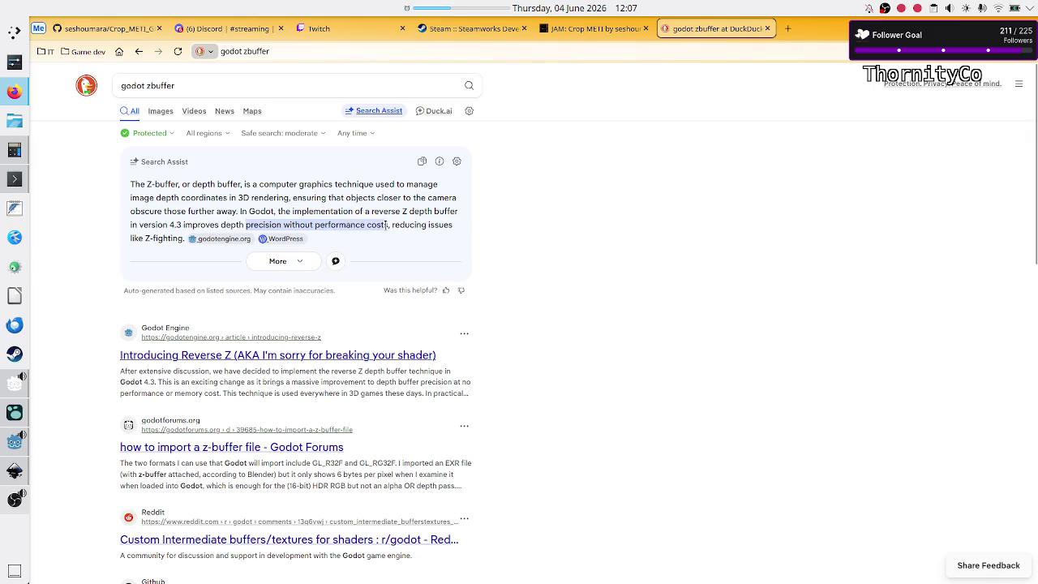
click(386, 225)
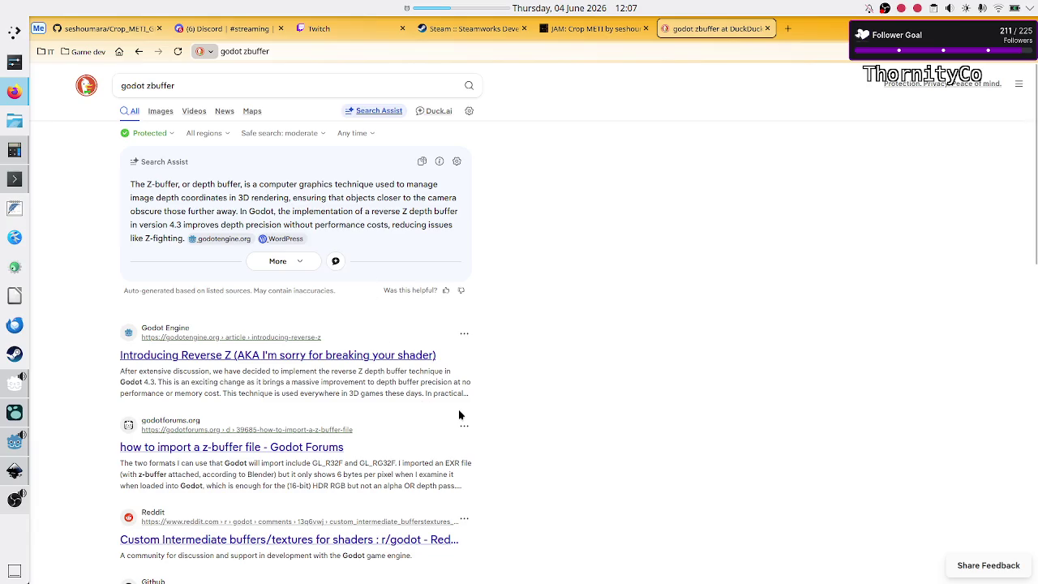
Read further down the zbuffer search results, then return to the Godot editor
scroll(487, 398, down, 3)
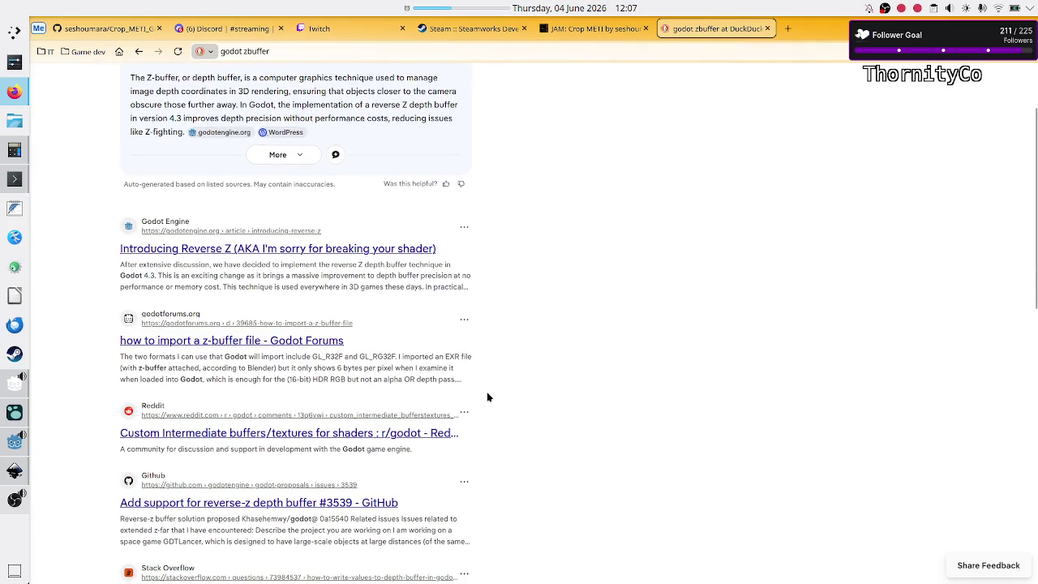
scroll(488, 397, down, 3)
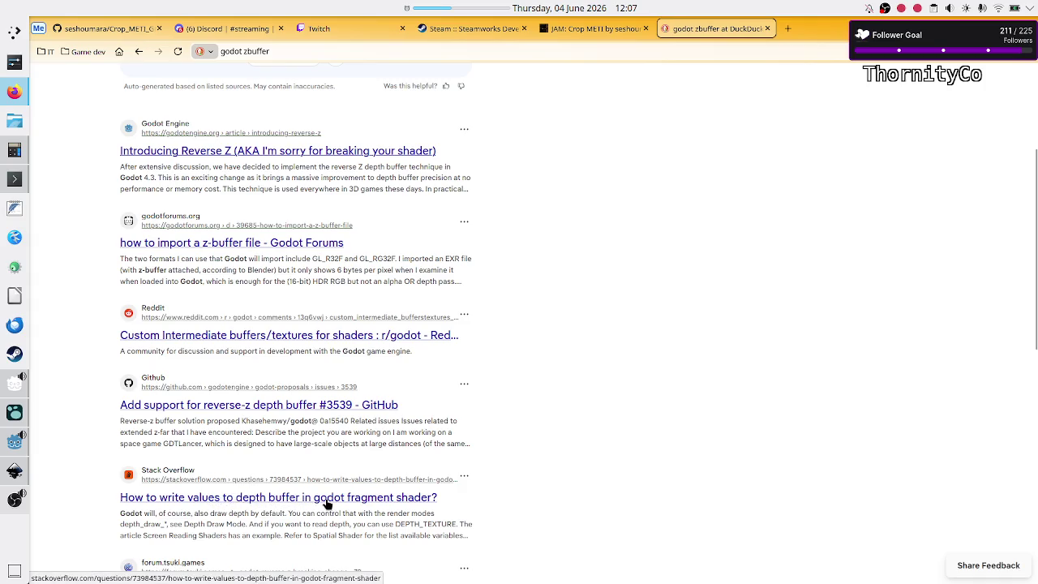
scroll(329, 414, down, 2)
scroll(329, 414, down, 2)
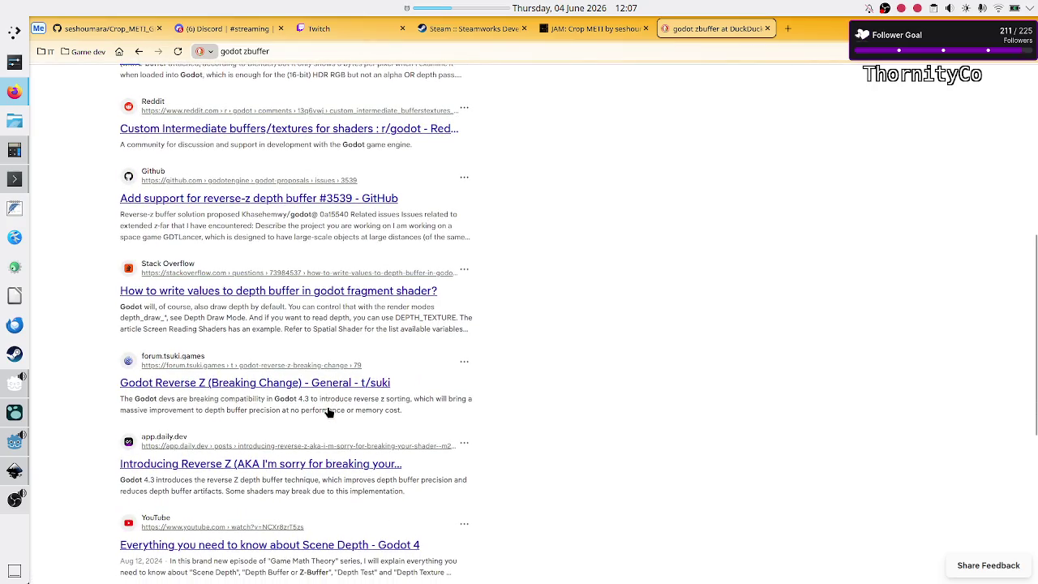
scroll(329, 412, up, 5)
key(alt+Tab)
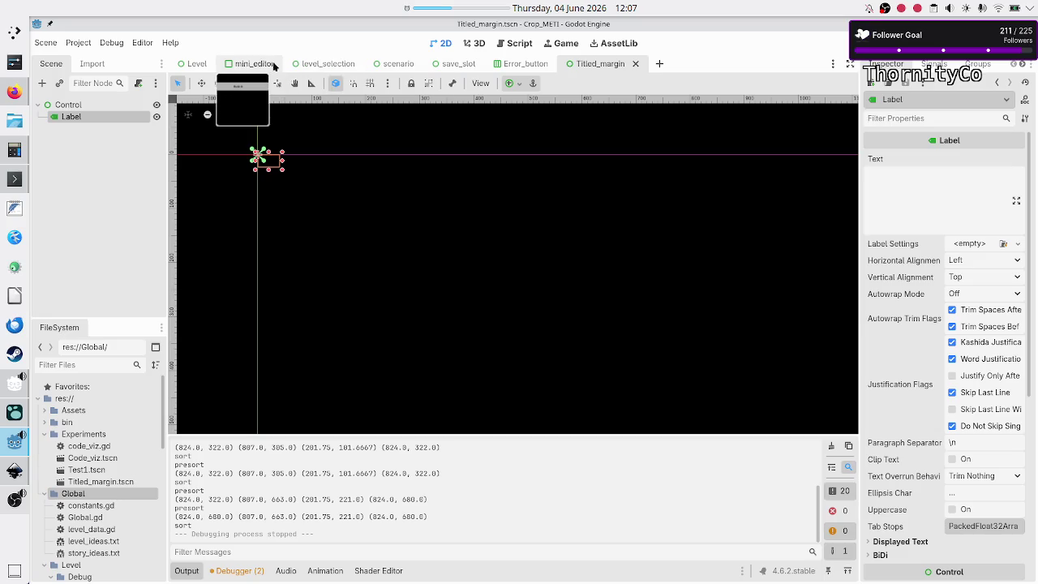
click(314, 67)
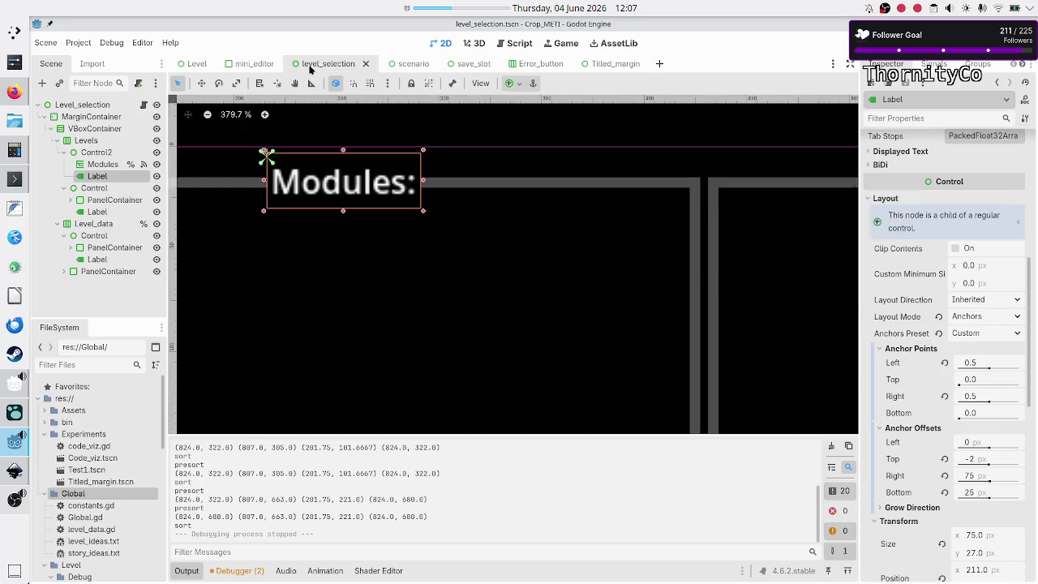
click(103, 164)
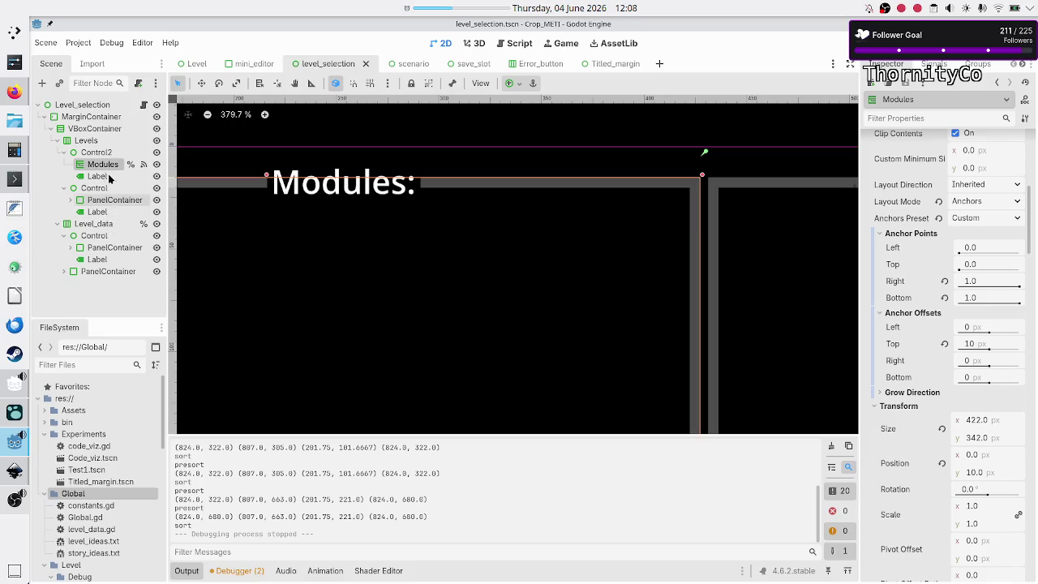
click(629, 68)
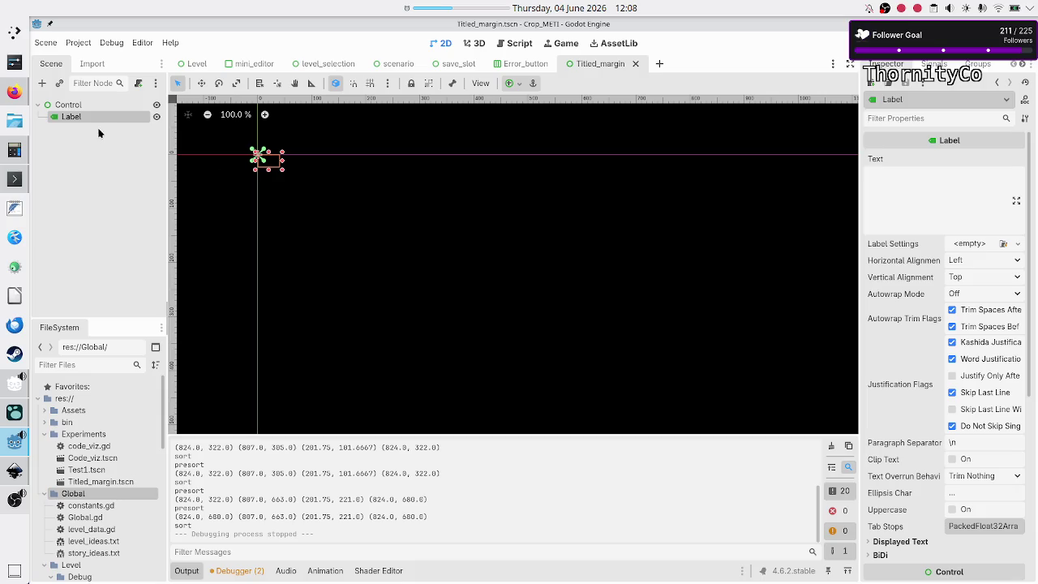
click(74, 106)
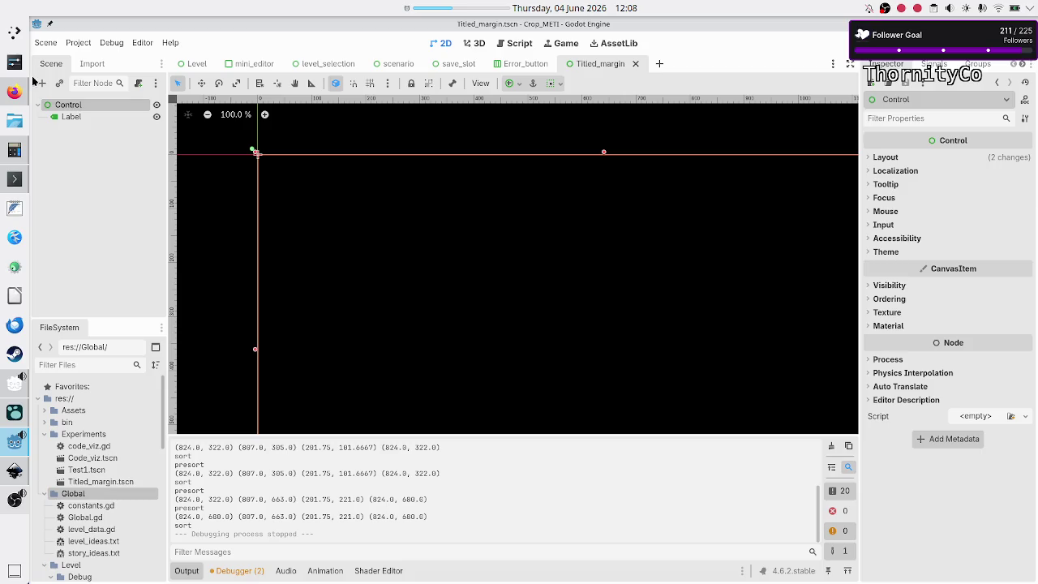
click(42, 83)
text(panel)
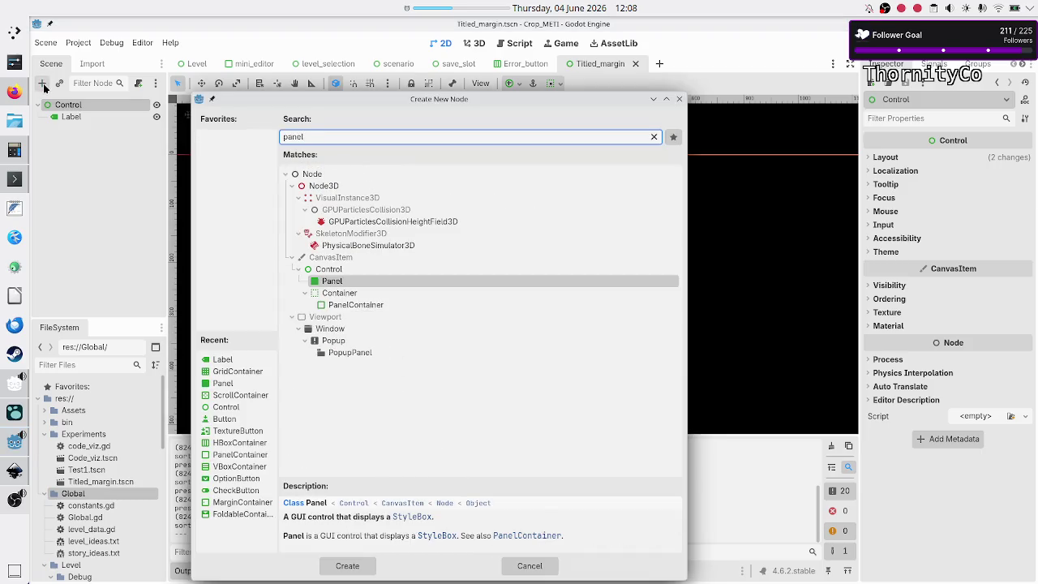
Create the Panel under Control, enlarge it to 166 × 112, and set the Label's text to 'test'
key(Return)
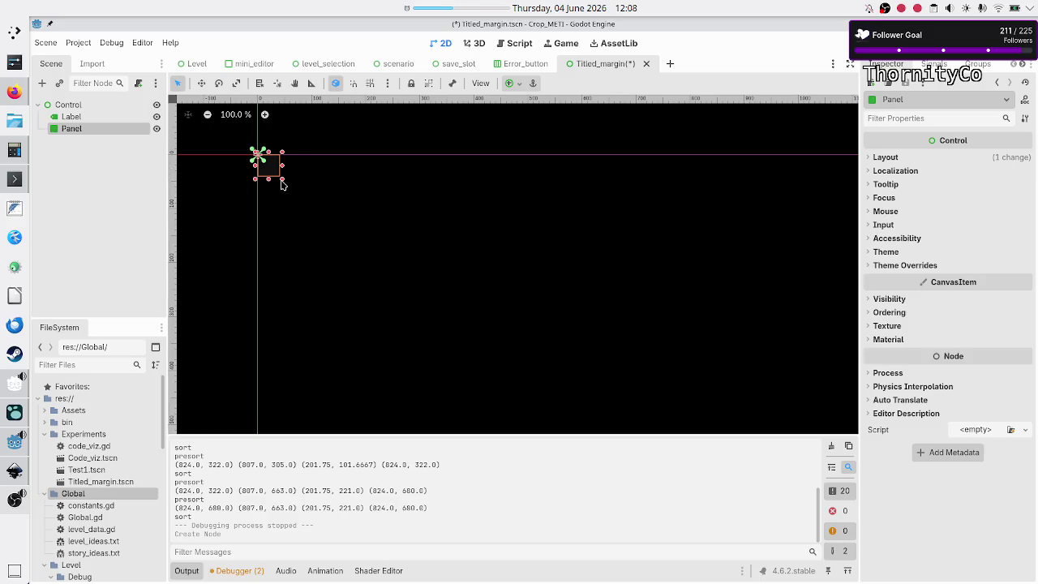
drag(282, 185, 348, 218)
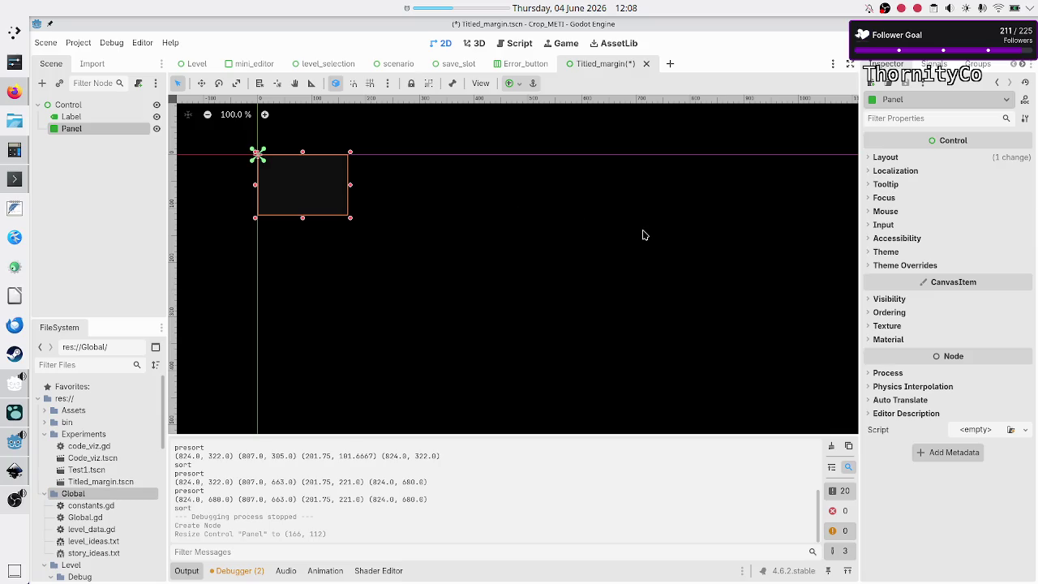
click(80, 116)
click(900, 203)
text(test)
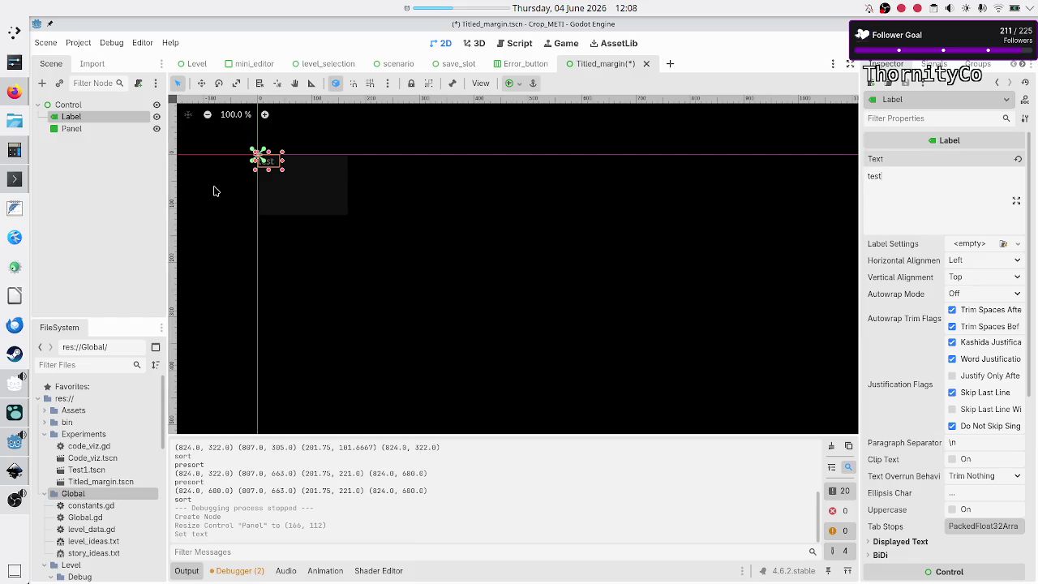
Reorder the Panel above the Label in the Scene tree so the text draws on top
click(139, 163)
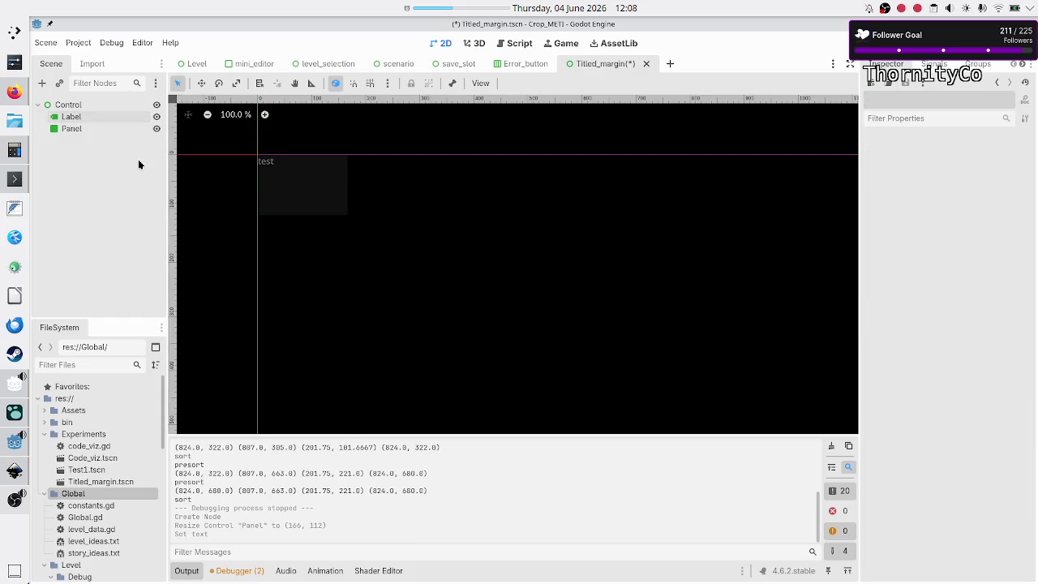
click(83, 128)
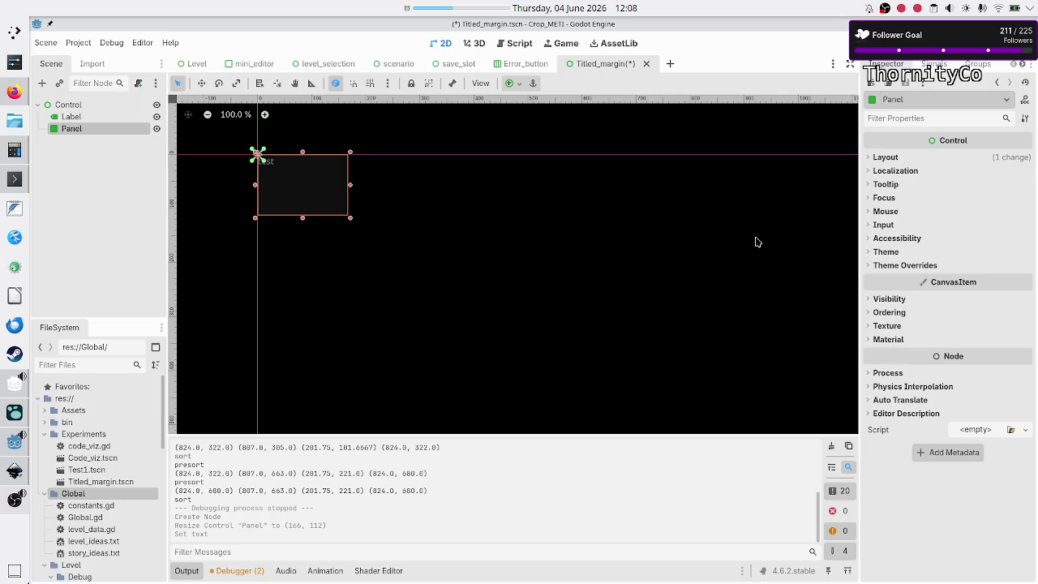
click(100, 118)
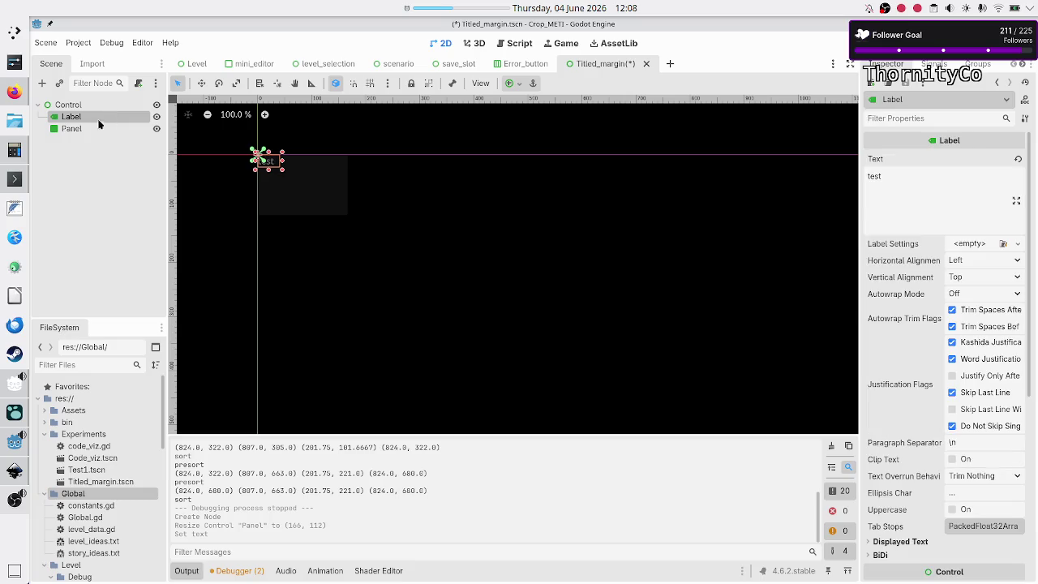
click(89, 129)
drag(89, 129, 91, 112)
click(103, 190)
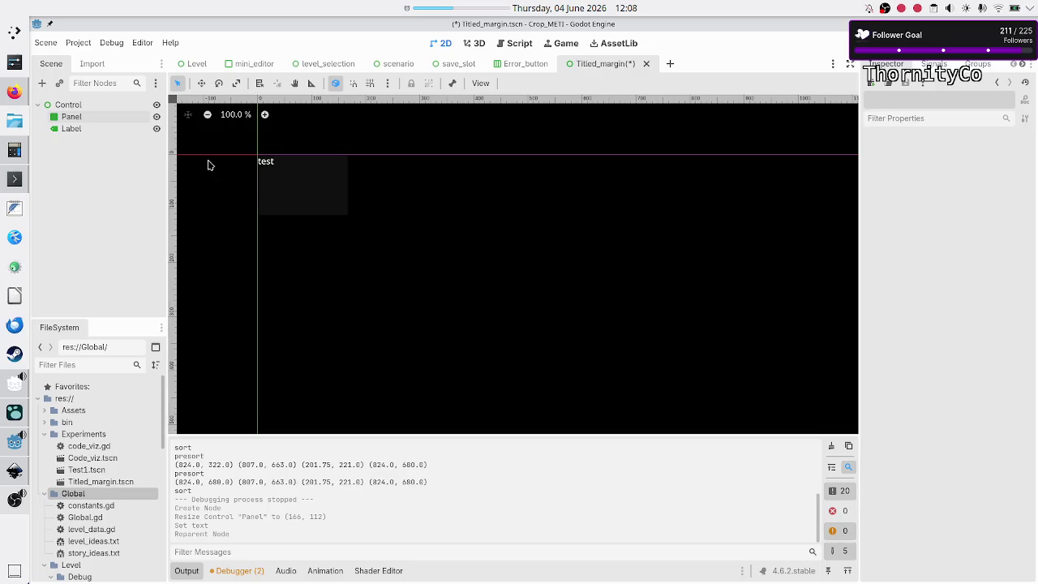
click(68, 129)
click(140, 184)
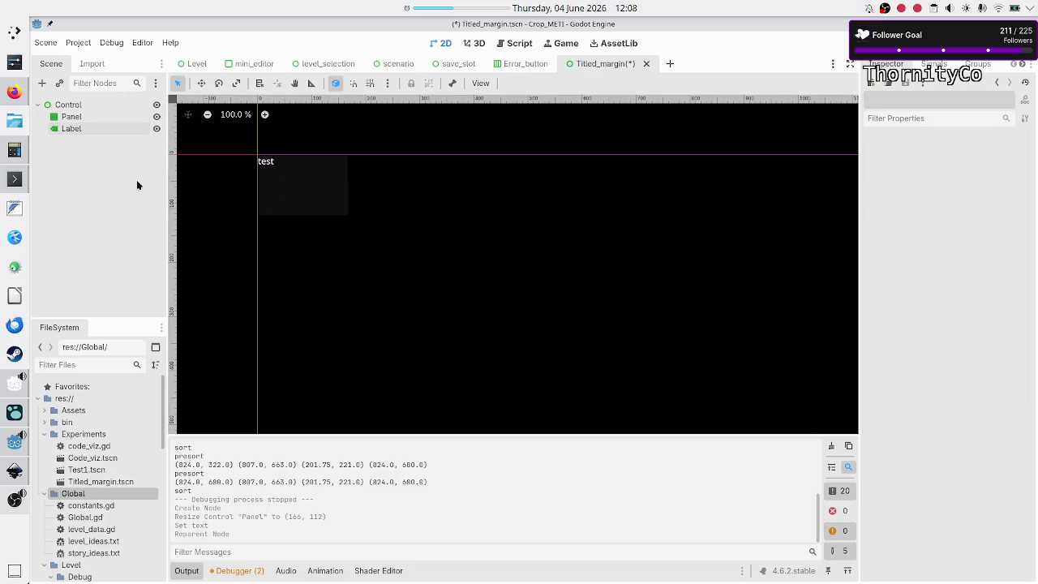
click(78, 122)
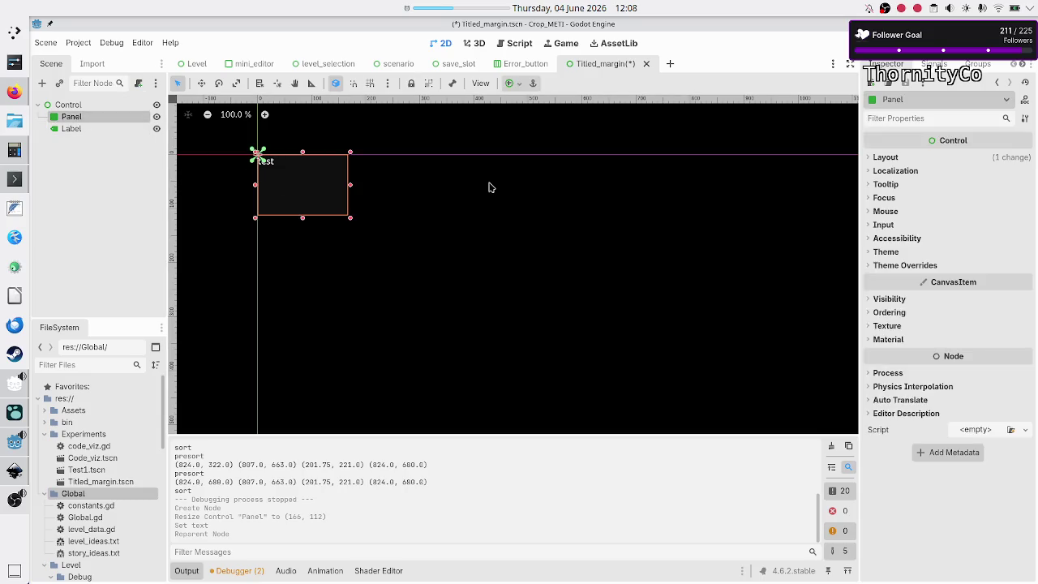
Give the Panel a StyleBoxFlat panel override with a coral red f0685c background colour
click(914, 265)
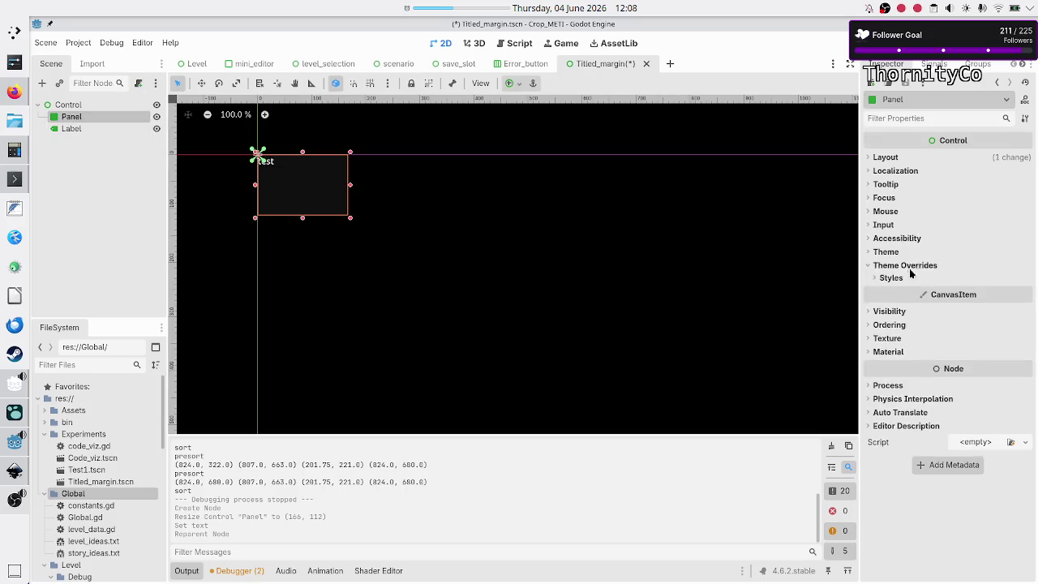
click(896, 278)
click(1030, 296)
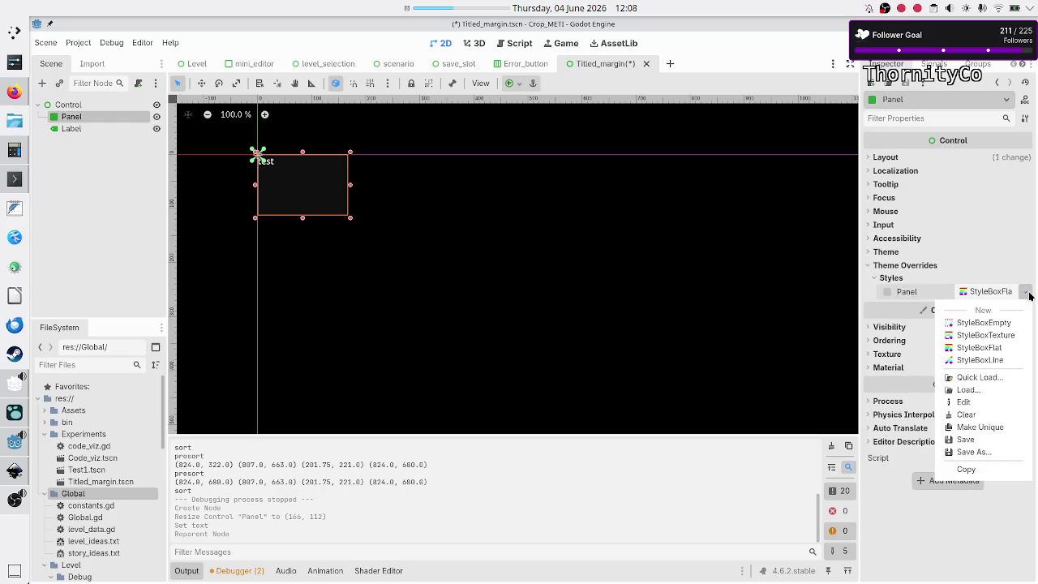
click(998, 352)
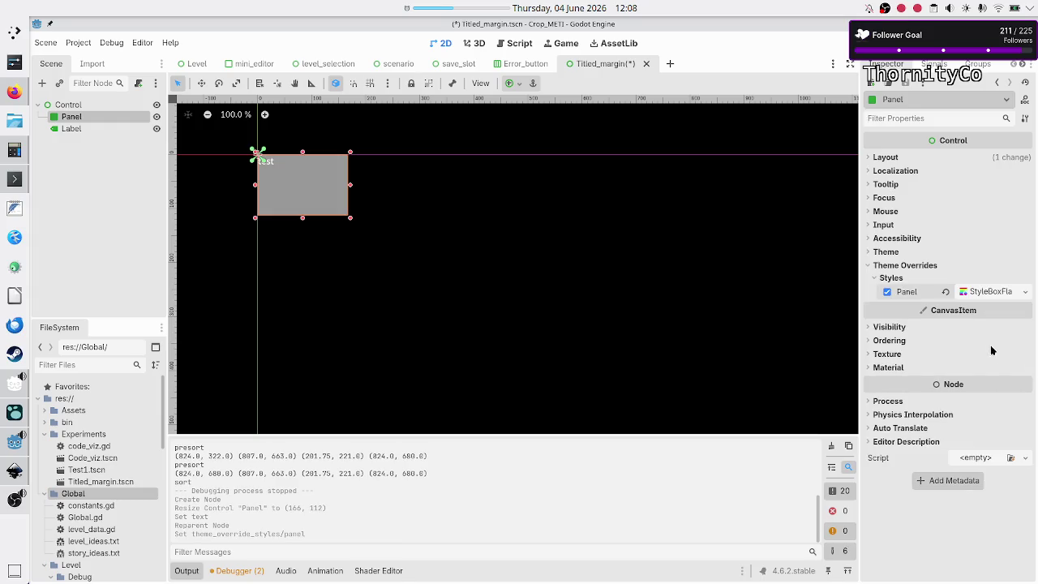
click(984, 292)
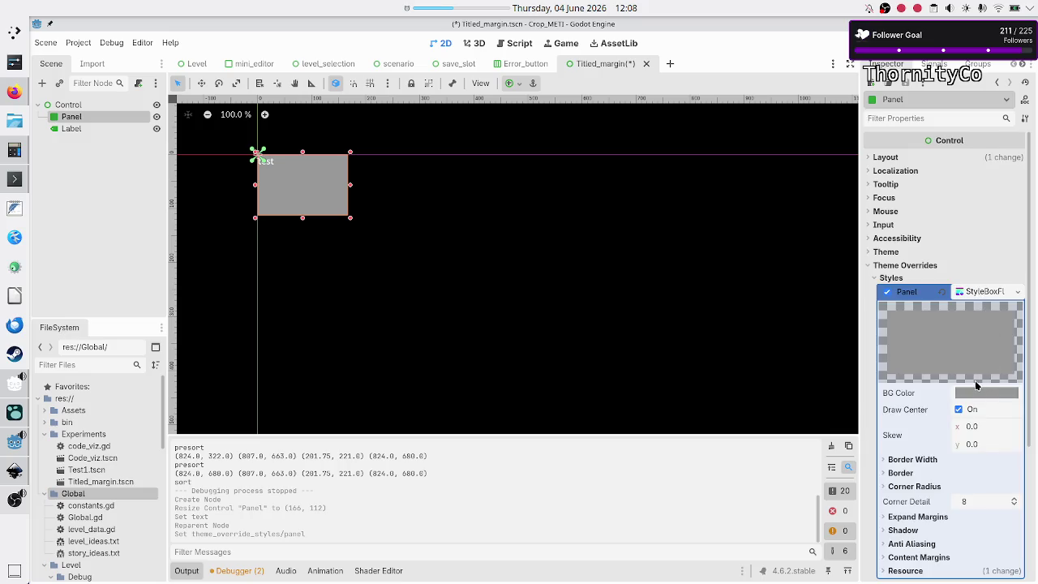
click(976, 393)
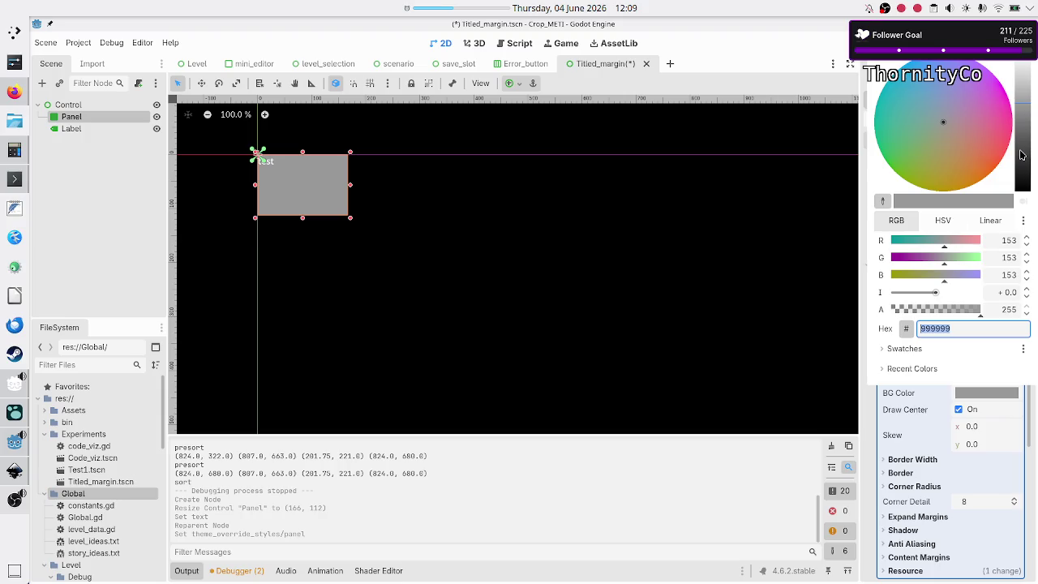
drag(969, 181, 998, 153)
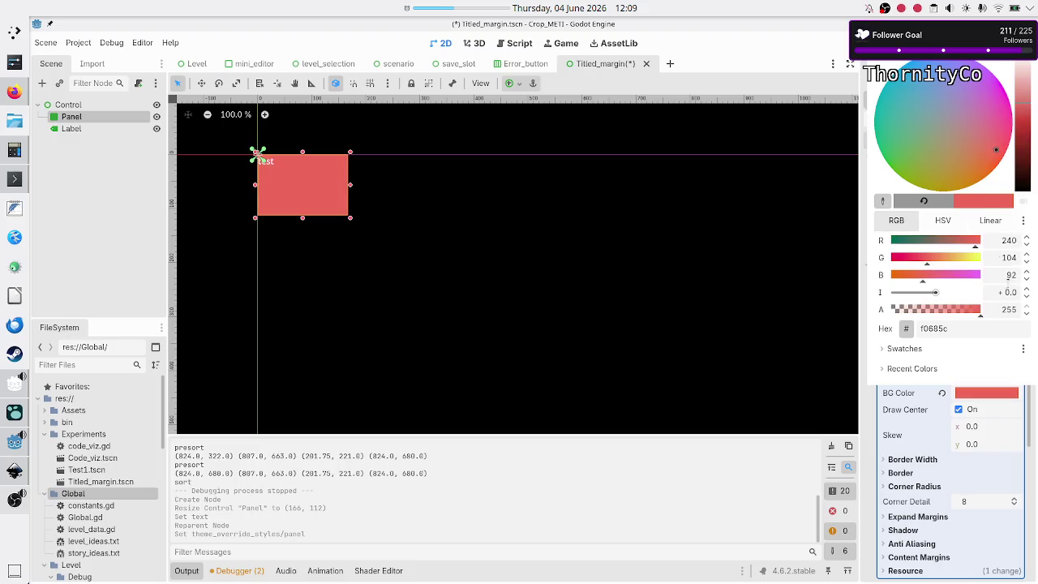
key(Escape)
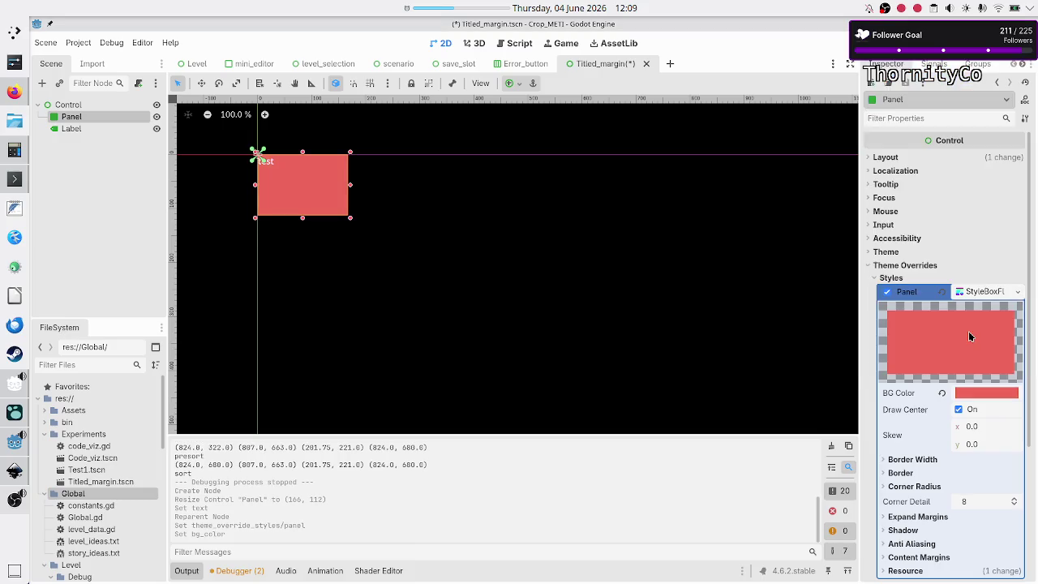
click(122, 144)
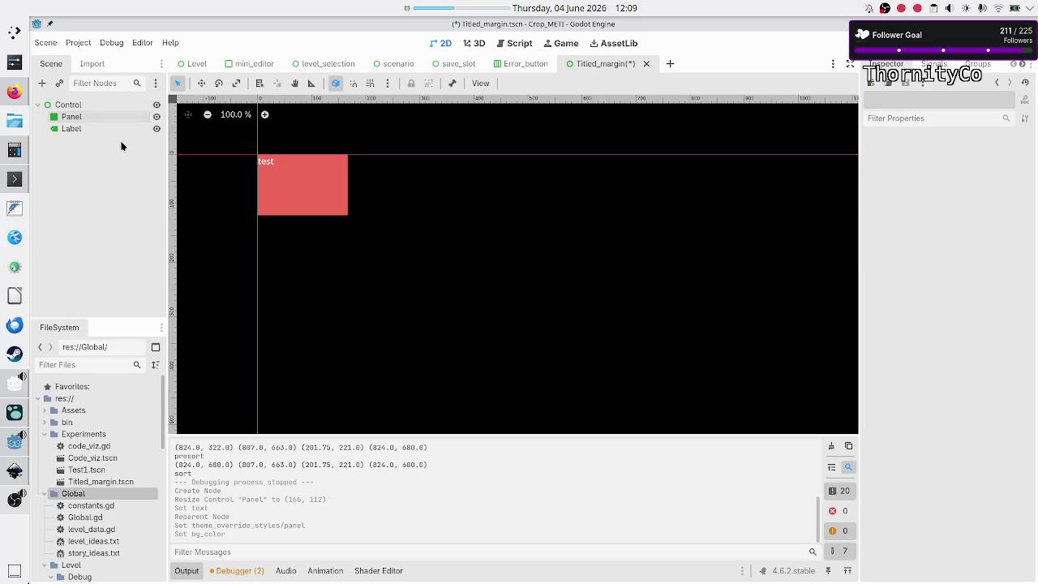
Center the Label's text horizontally and vertically and stretch it to cover the red Panel
click(69, 129)
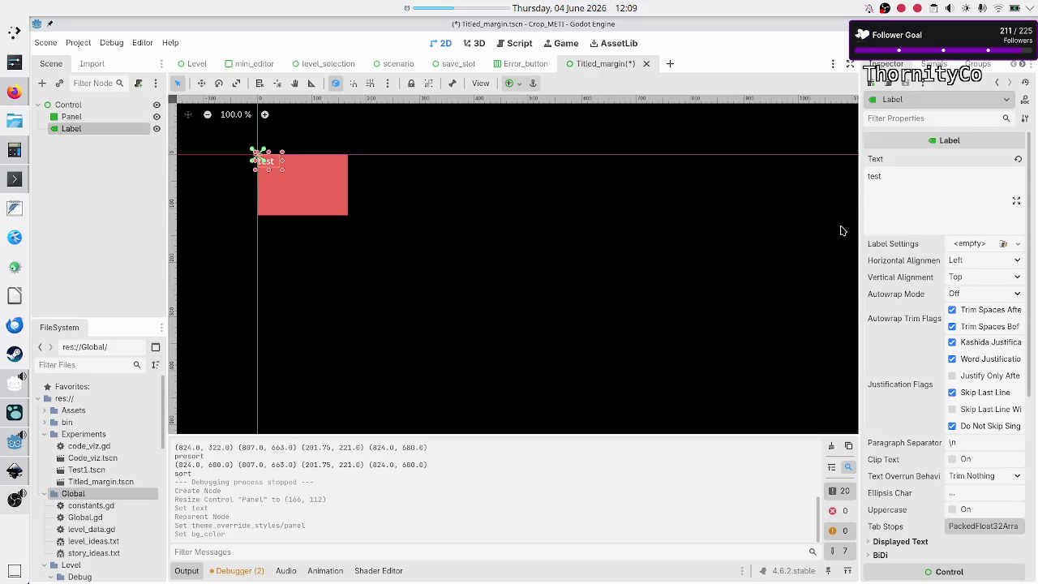
click(962, 278)
click(965, 309)
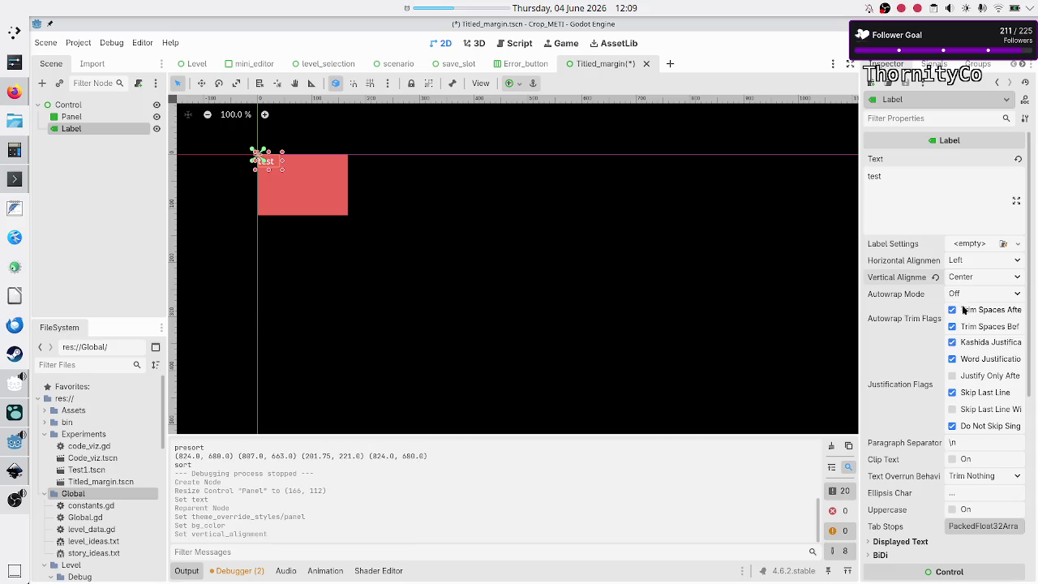
click(966, 297)
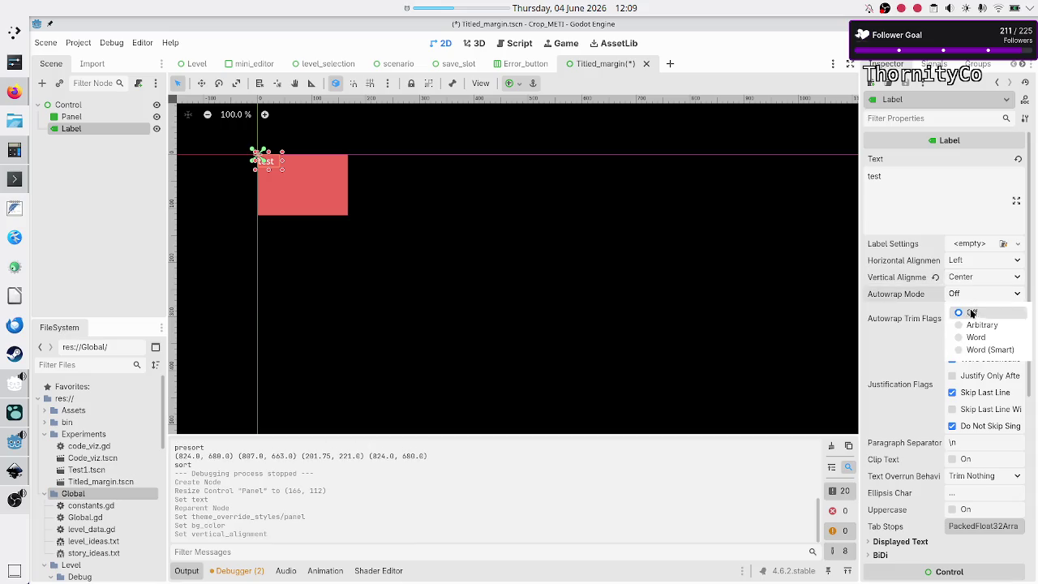
click(964, 262)
click(965, 263)
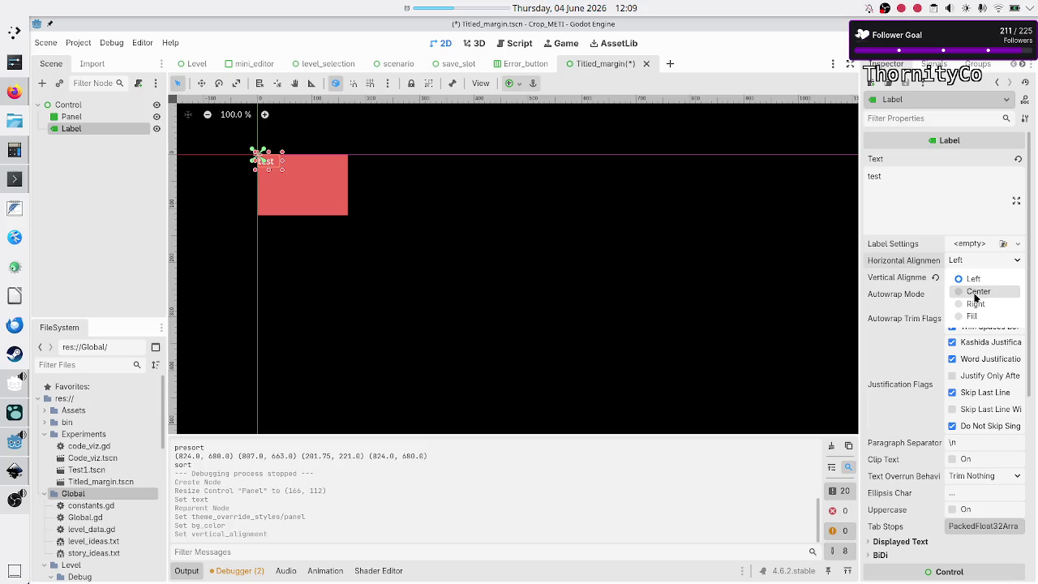
click(973, 293)
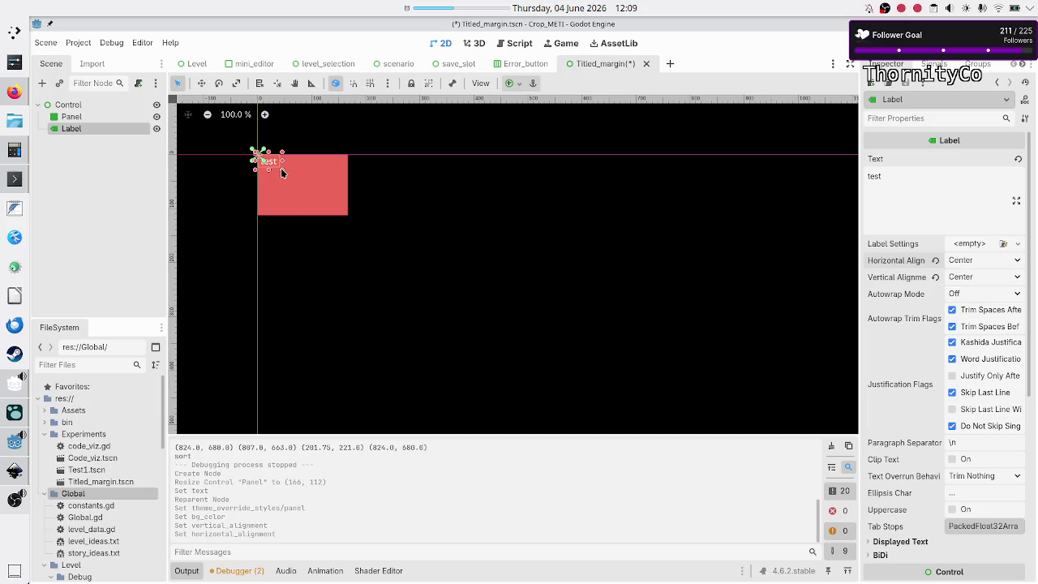
drag(283, 169, 350, 216)
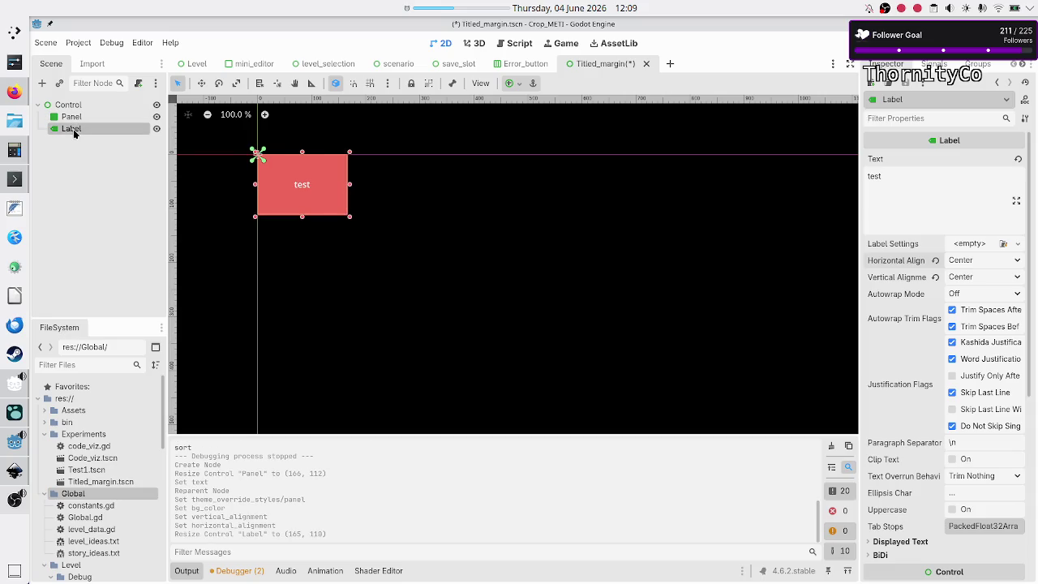
Move the Label above the Panel in the Scene tree, then back below it
click(76, 165)
drag(84, 131, 81, 114)
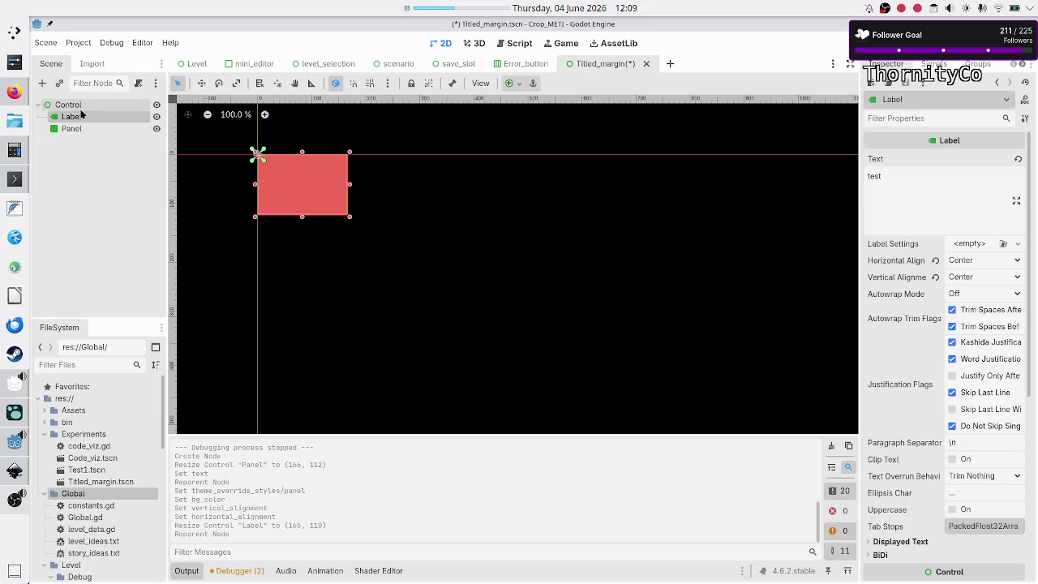
click(88, 169)
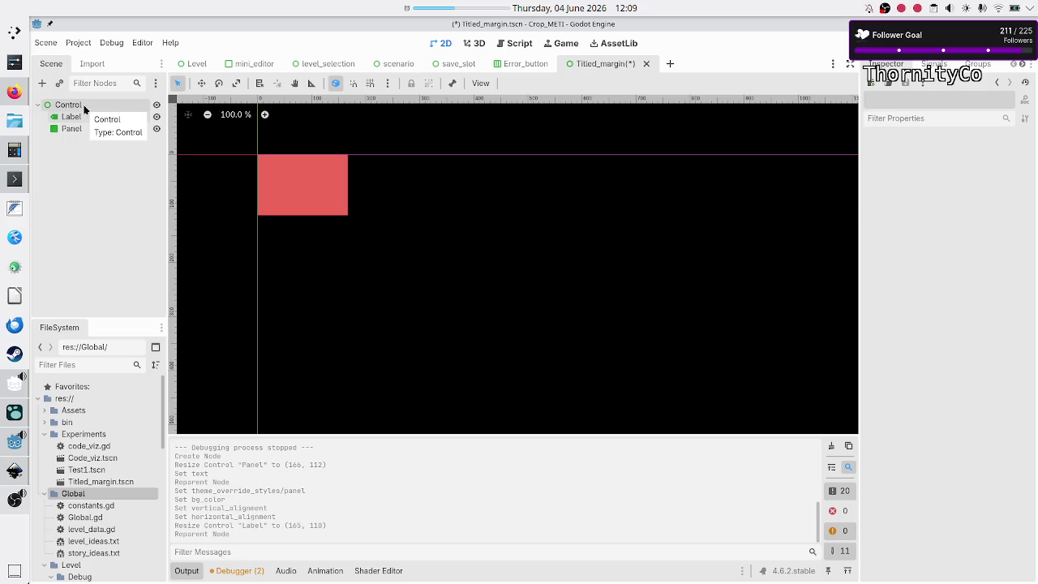
click(75, 131)
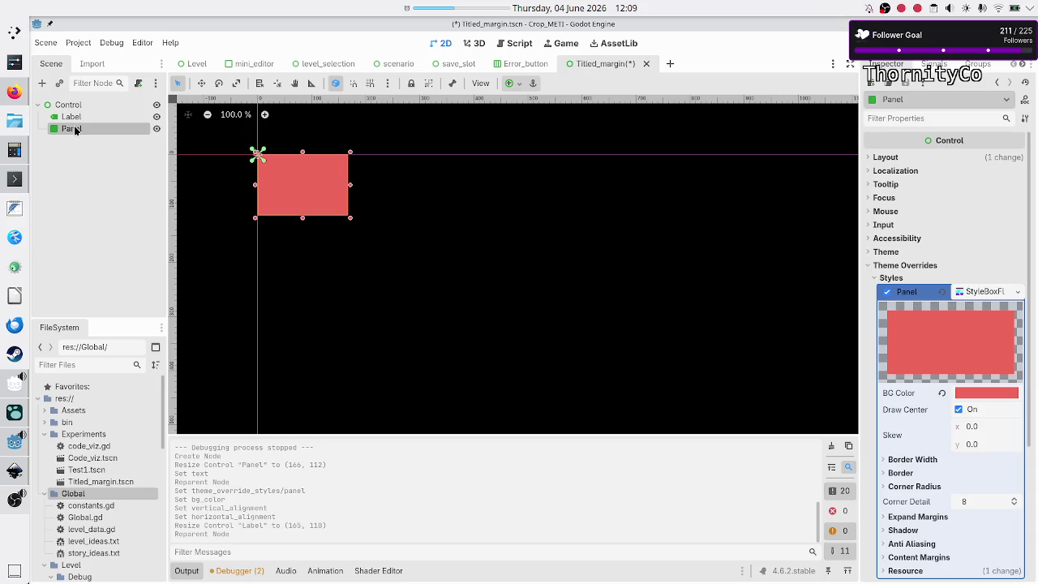
click(81, 119)
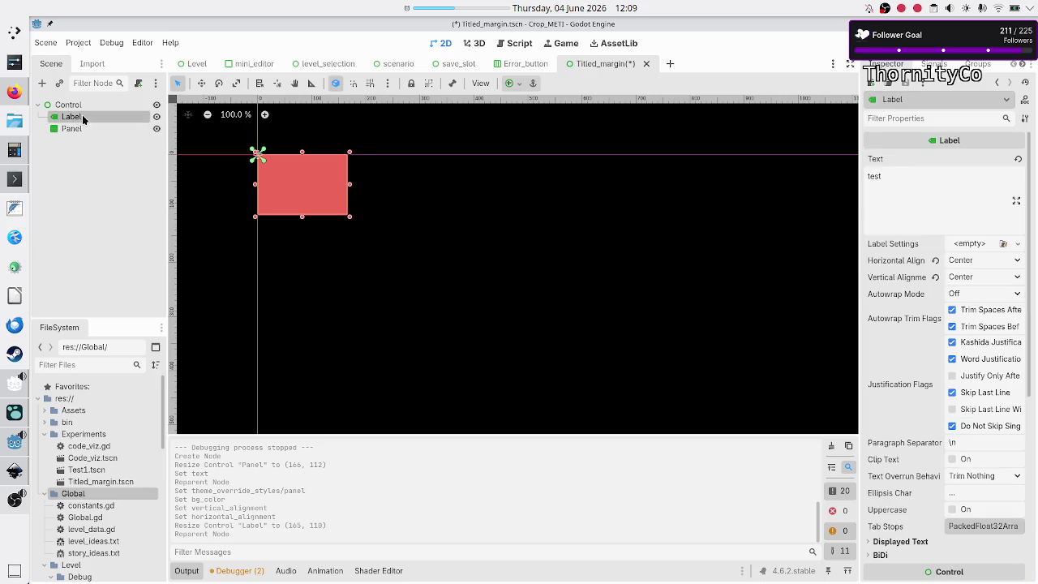
click(90, 129)
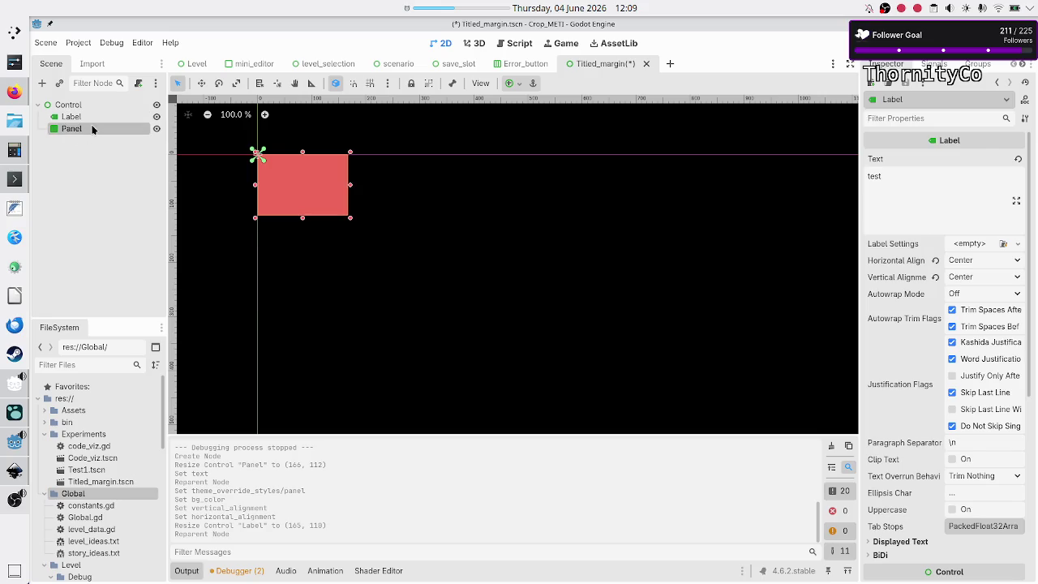
click(84, 163)
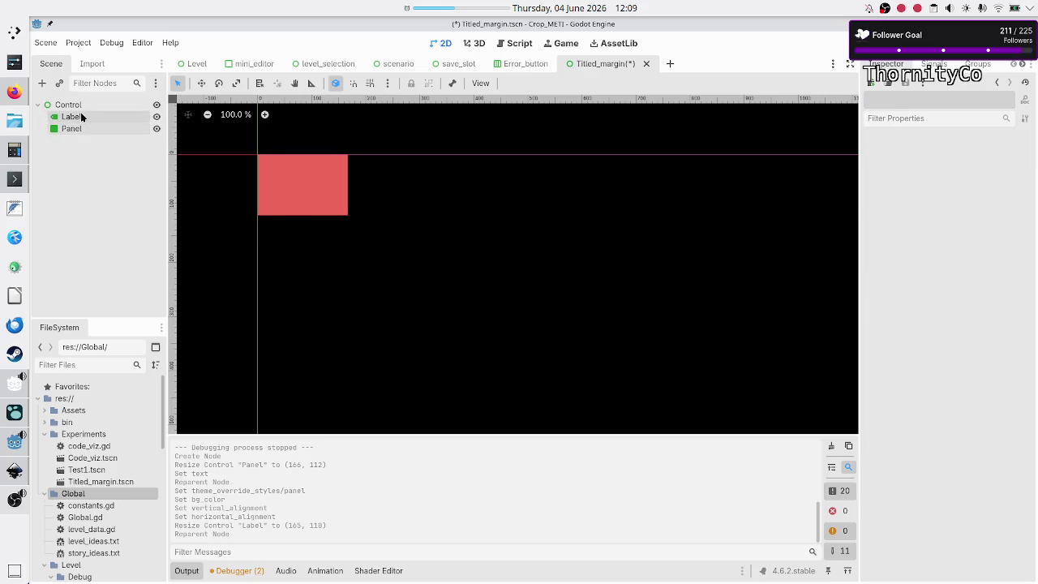
click(82, 117)
mouse_move(82, 117)
mouse_down()
mouse_move(83, 136)
mouse_move(68, 133)
mouse_up()
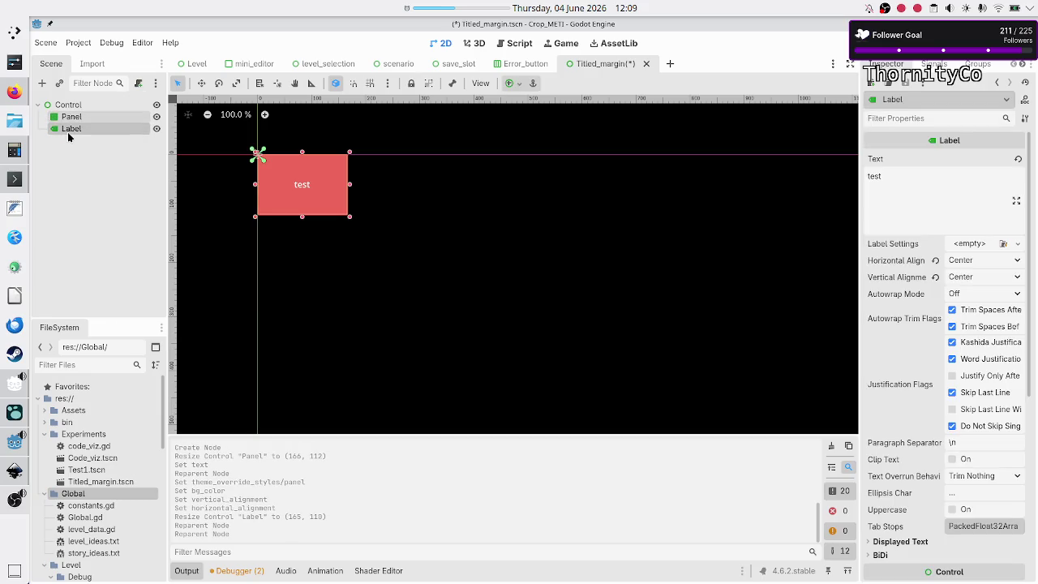
click(90, 161)
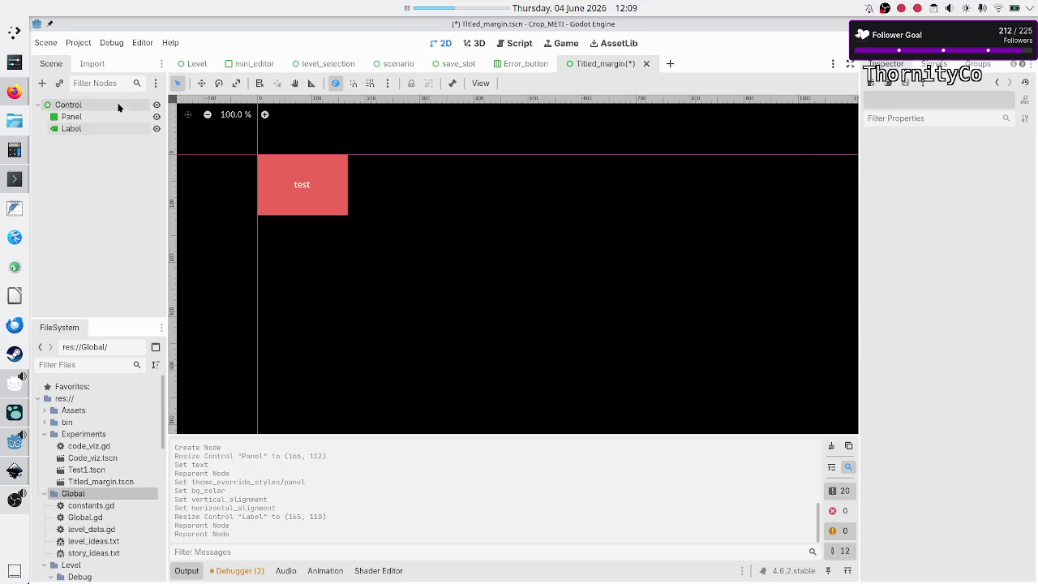
click(15, 91)
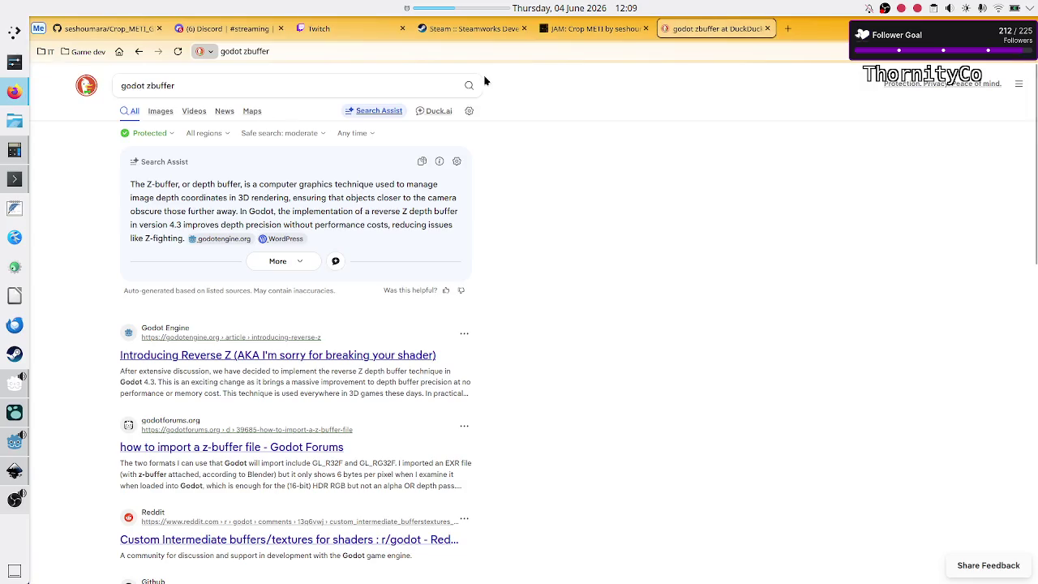
click(332, 28)
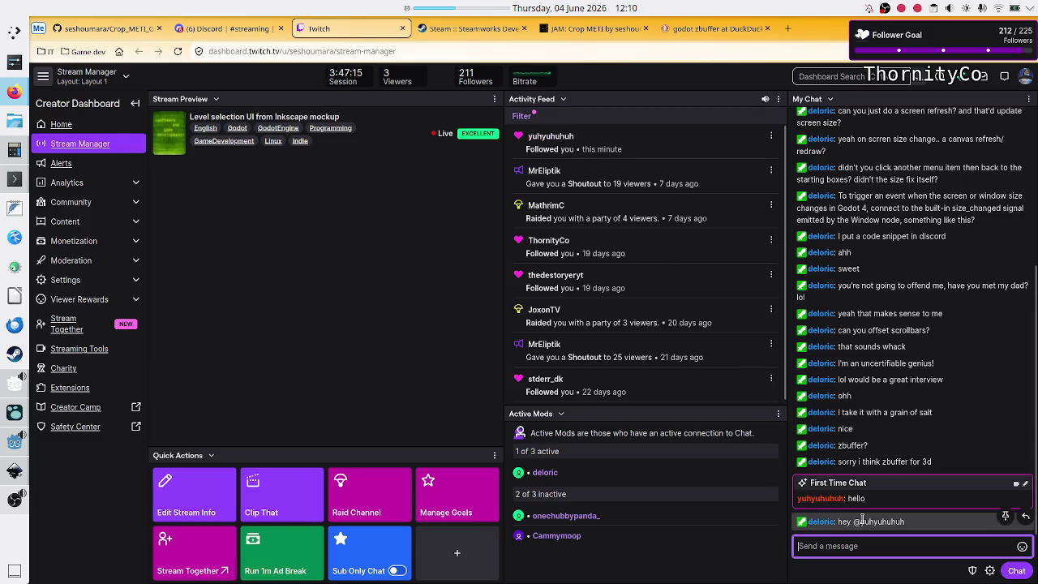
click(889, 545)
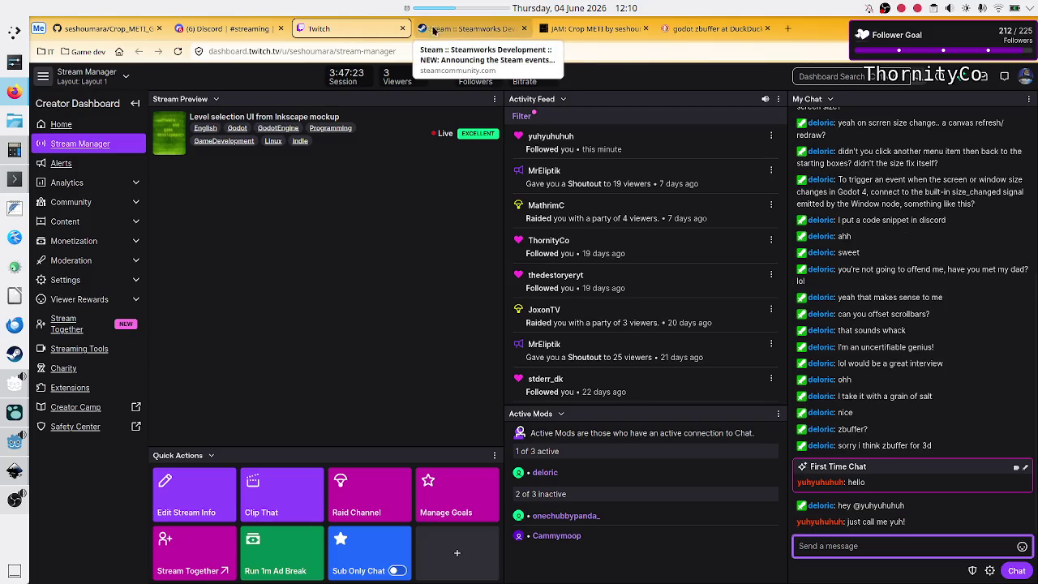
click(710, 30)
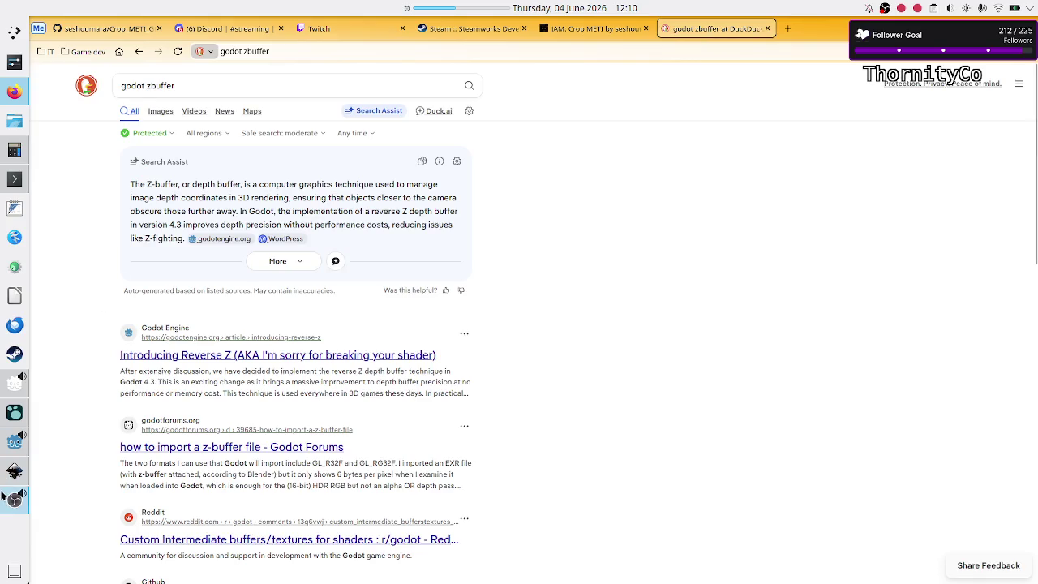
mouse_move(7, 472)
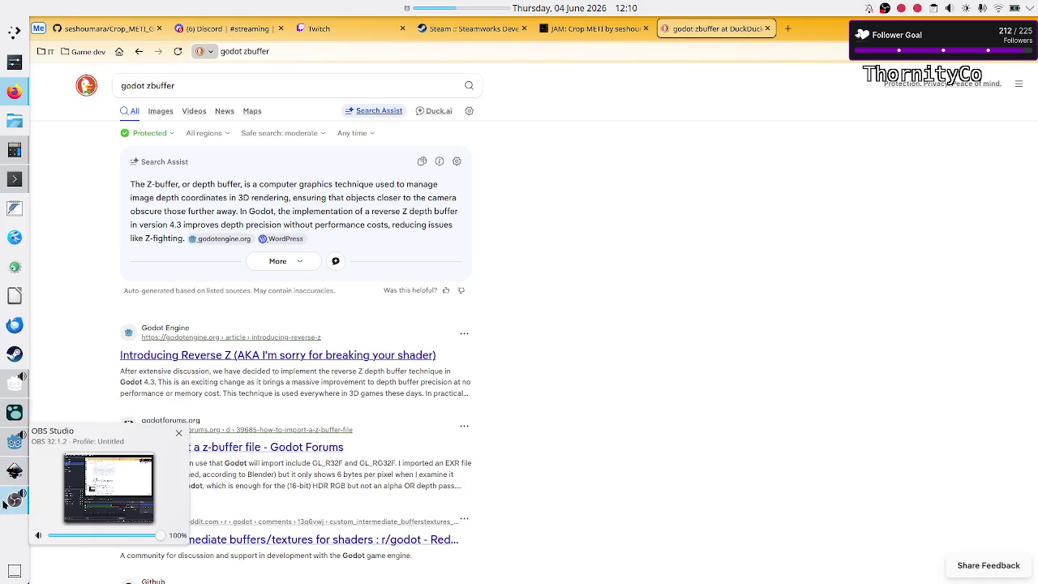
click(6, 500)
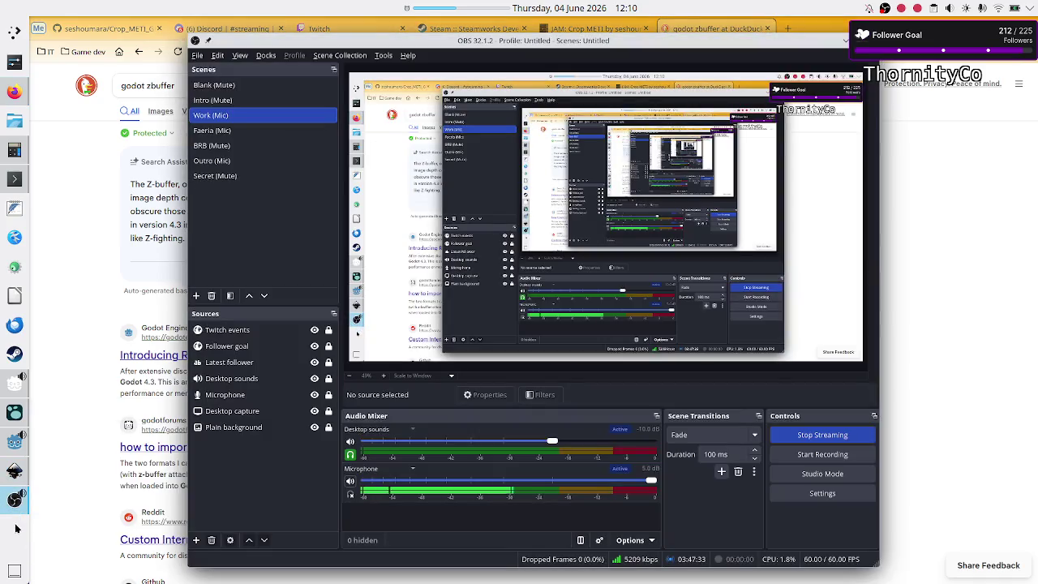
click(8, 499)
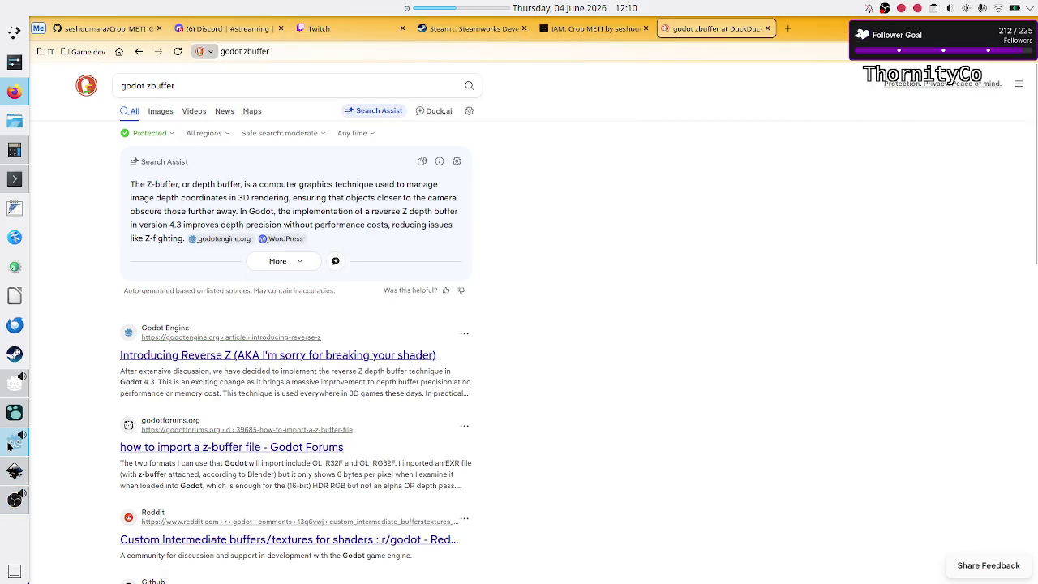
click(11, 443)
Save the Titled_margin scene, run the game with F5, maximise its window, then close it
key(ctrl+s)
key(F5)
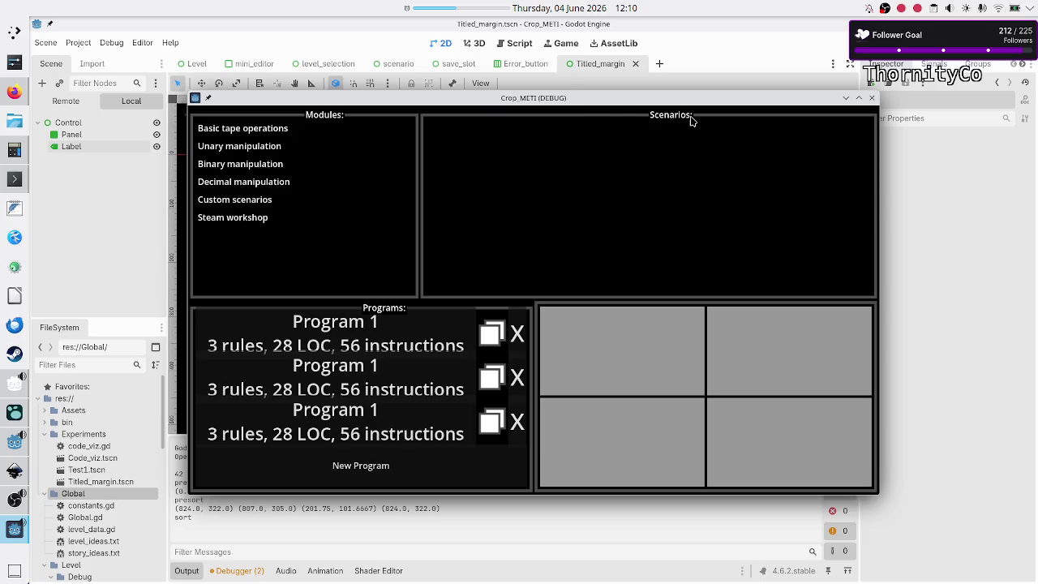
double_click(606, 98)
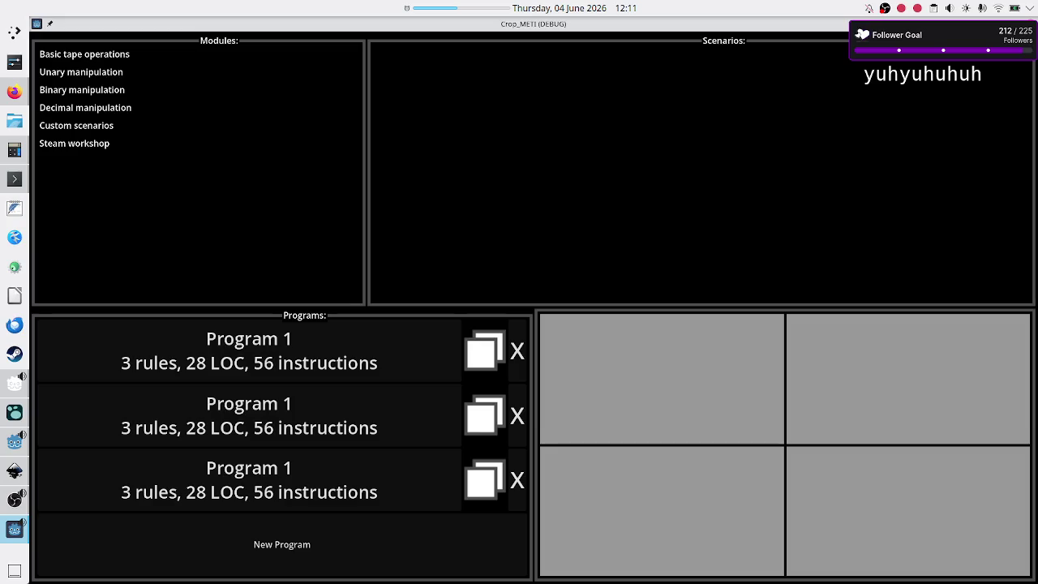
key(alt+F4)
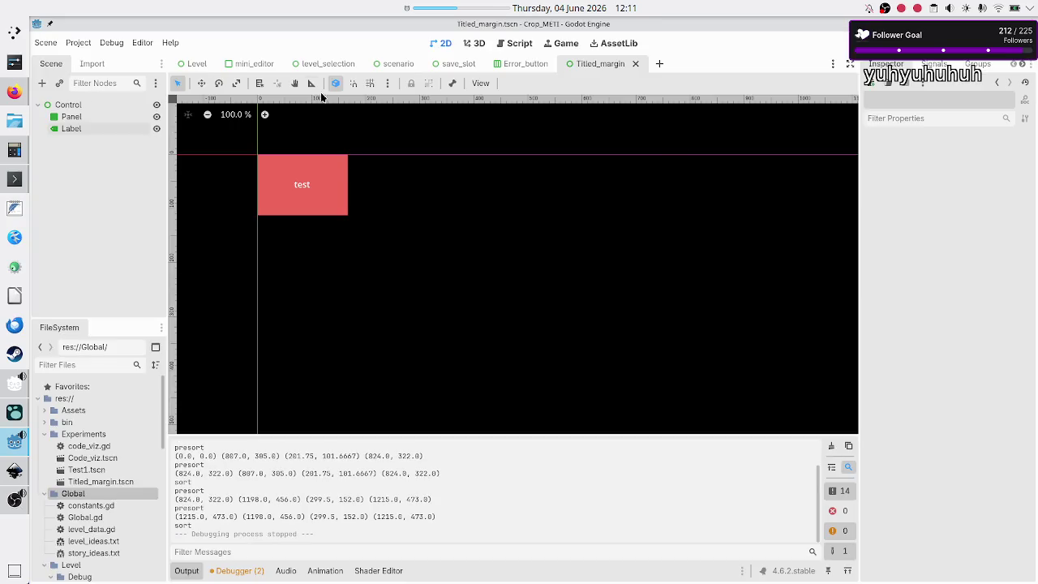
In level_selection, override the Modules label's font size to 42, then run the game
click(328, 65)
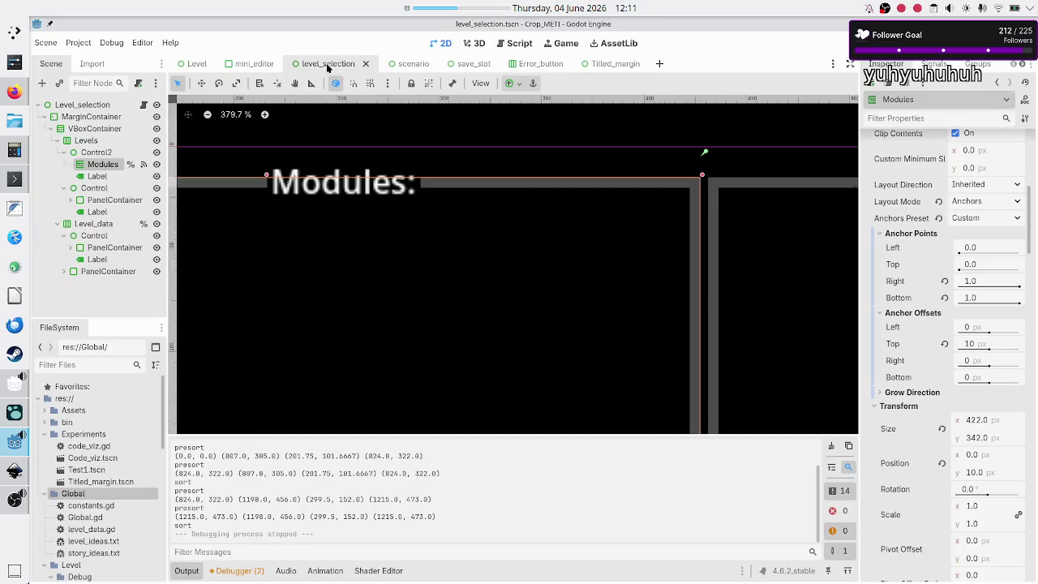
click(103, 176)
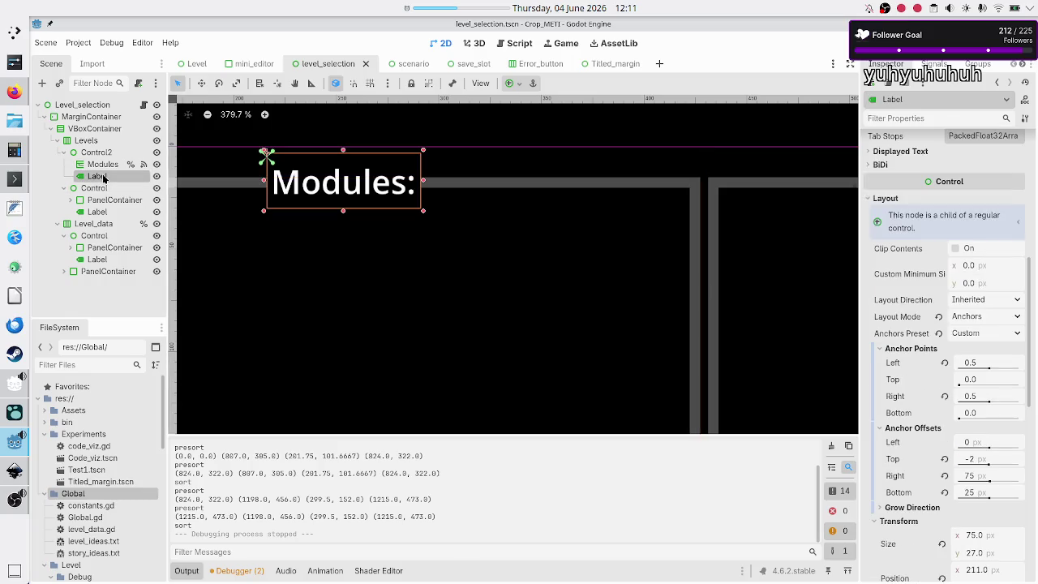
scroll(945, 419, down, 10)
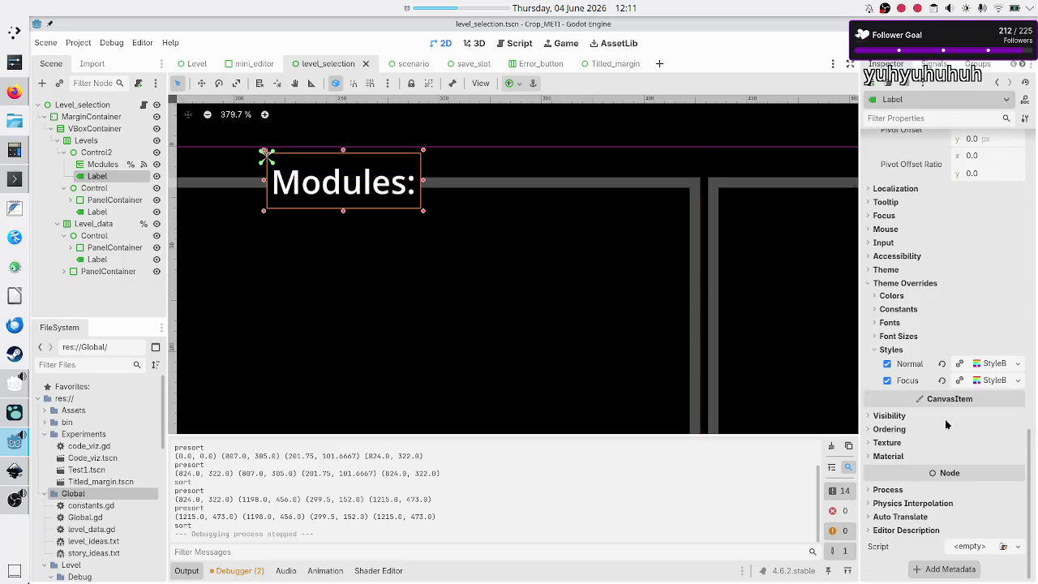
click(913, 335)
click(980, 350)
text(4)
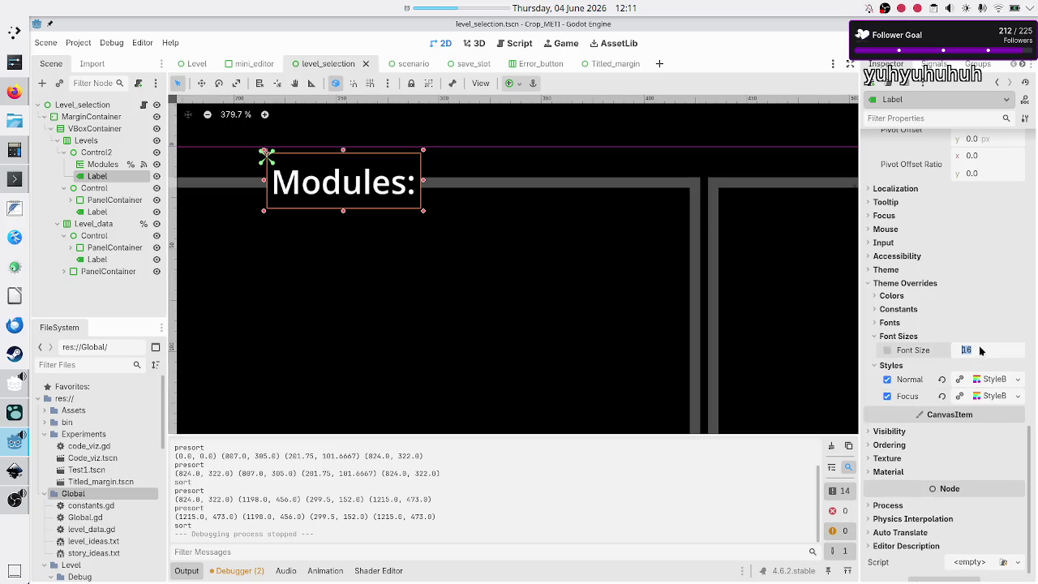
text(2)
key(Return)
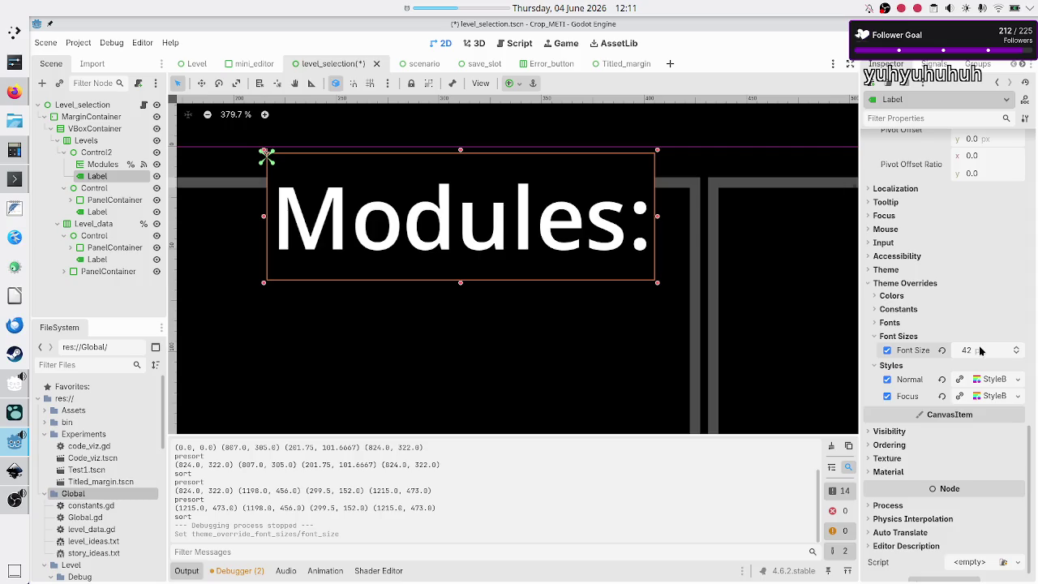
key(F5)
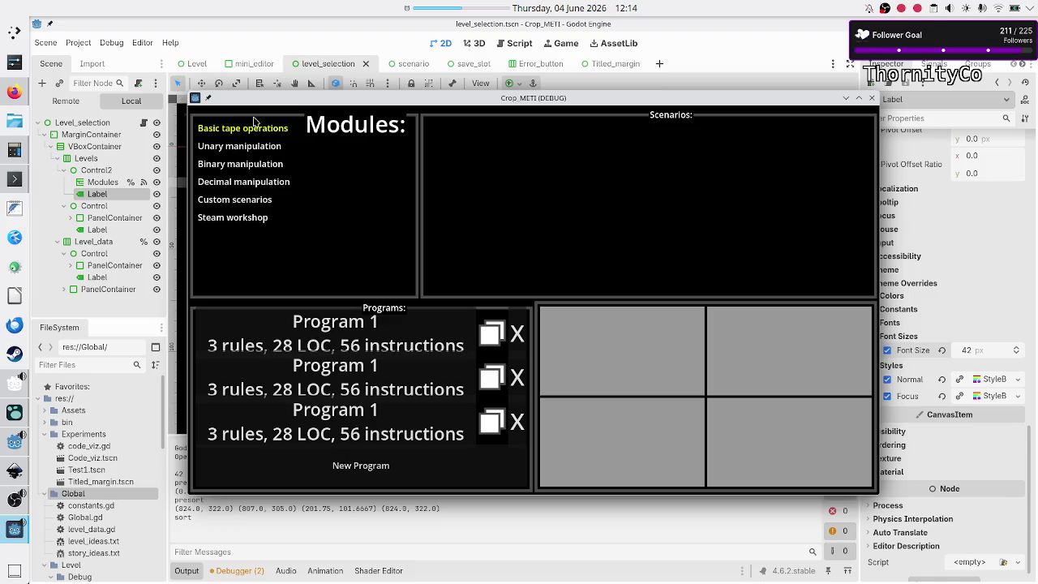
Maximise the game window, then close it and return to the Titled_margin scene
double_click(737, 103)
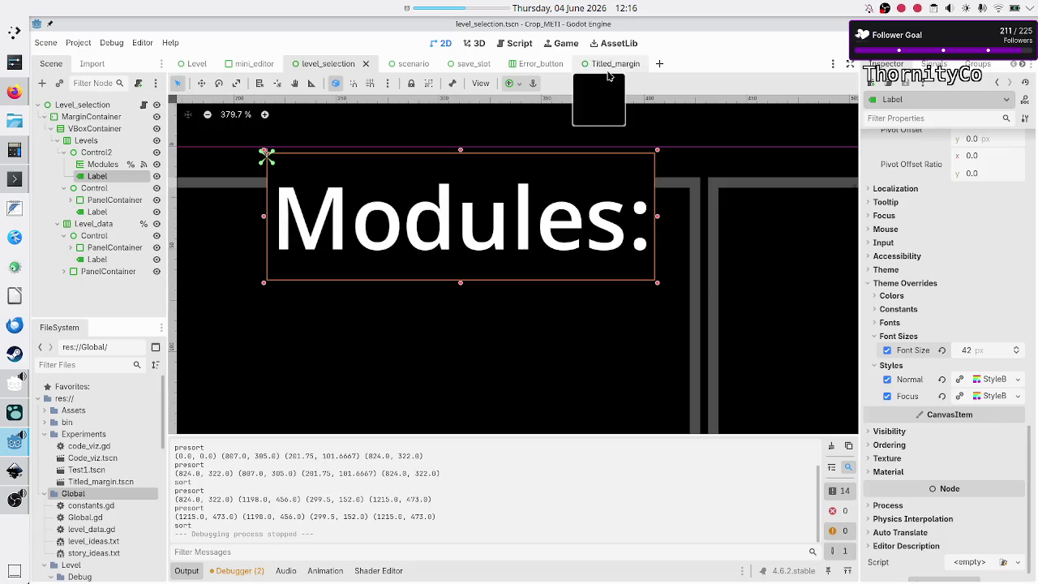
click(604, 65)
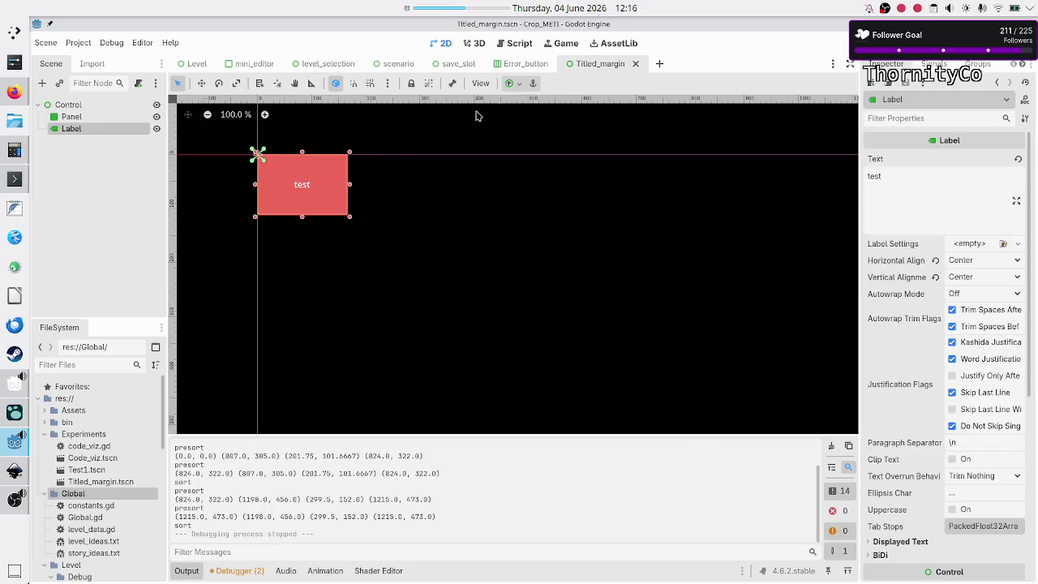
Delete the Panel node from the Titled_margin scene
click(102, 116)
key(Delete)
key(Return)
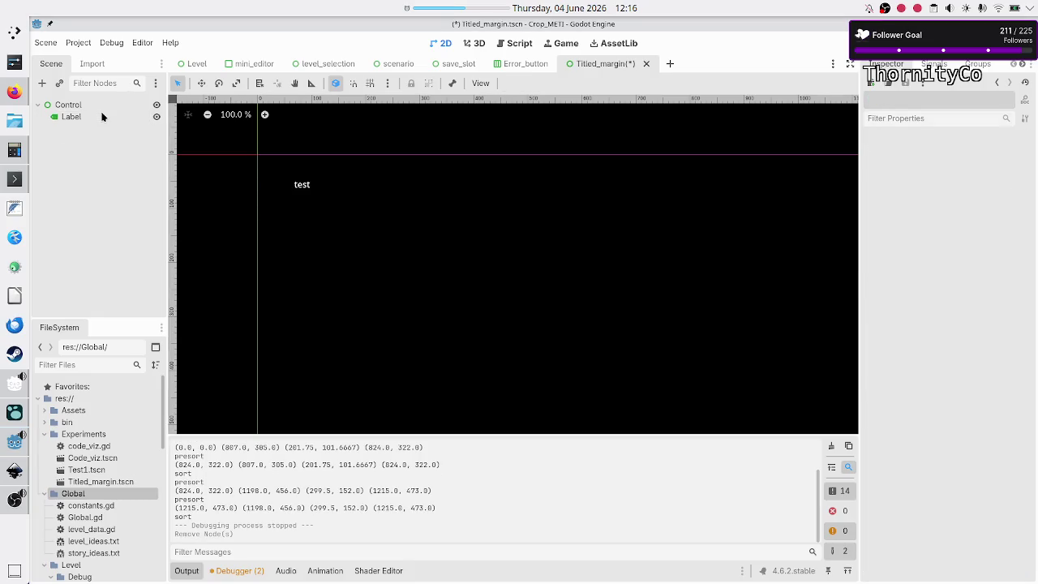
Widen the test Label to 197 by 110, then begin adding a child under Control
click(94, 117)
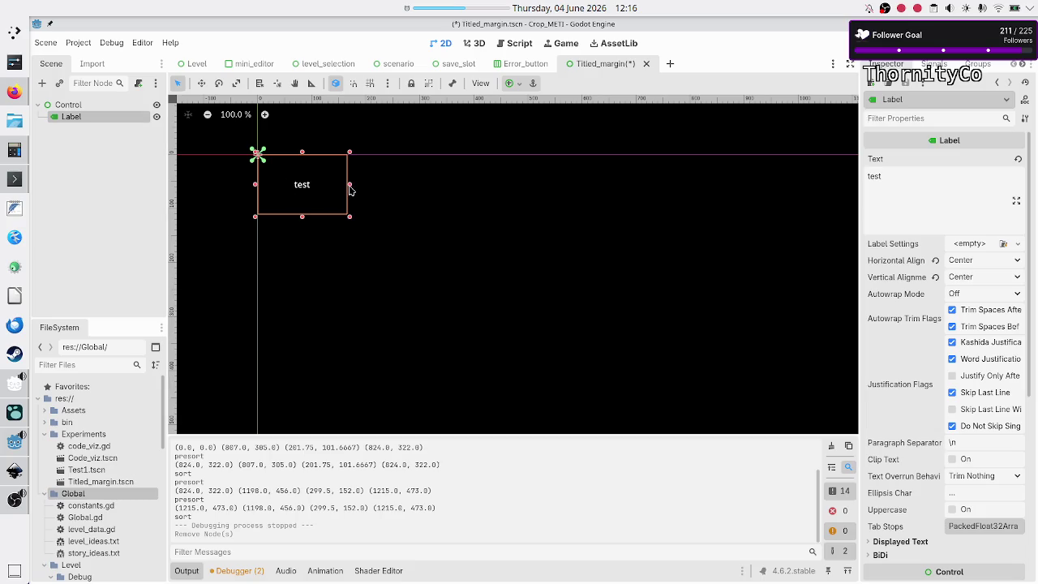
mouse_move(350, 189)
mouse_down()
mouse_move(424, 186)
mouse_move(359, 184)
mouse_move(402, 202)
mouse_move(367, 209)
mouse_up()
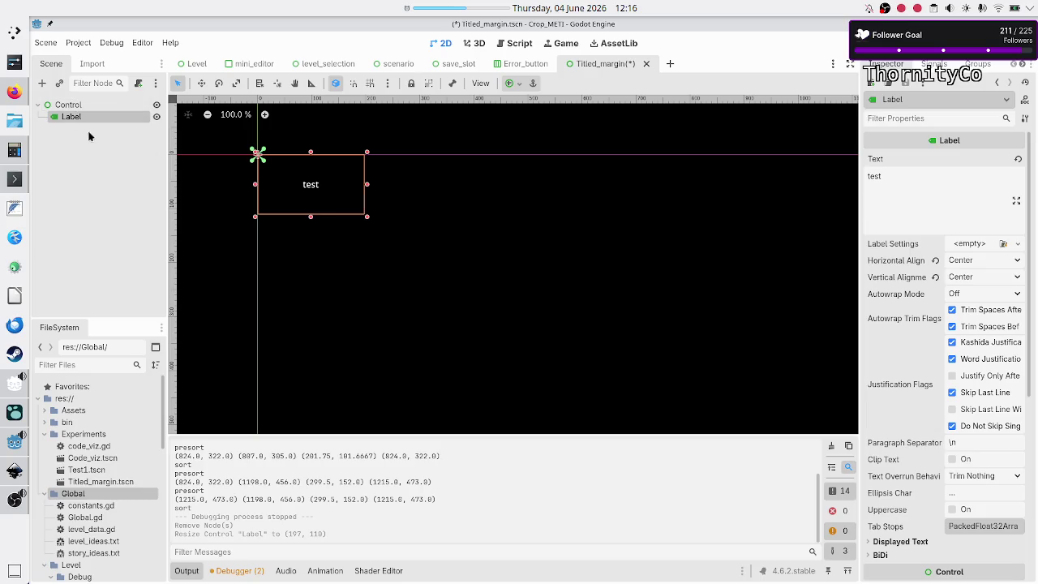
click(71, 106)
click(42, 84)
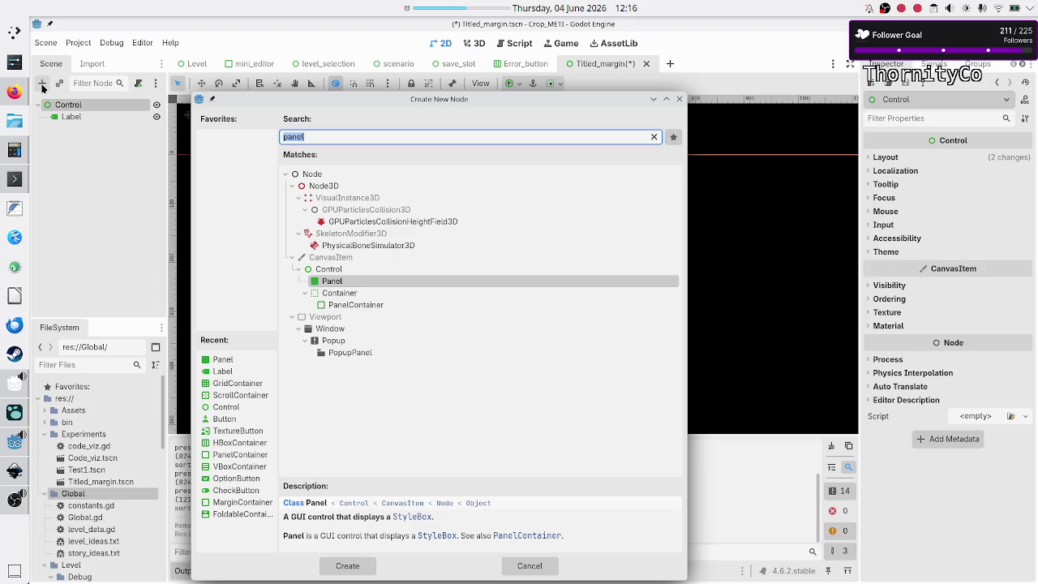
Add a child Control node, then delete it again
text(control)
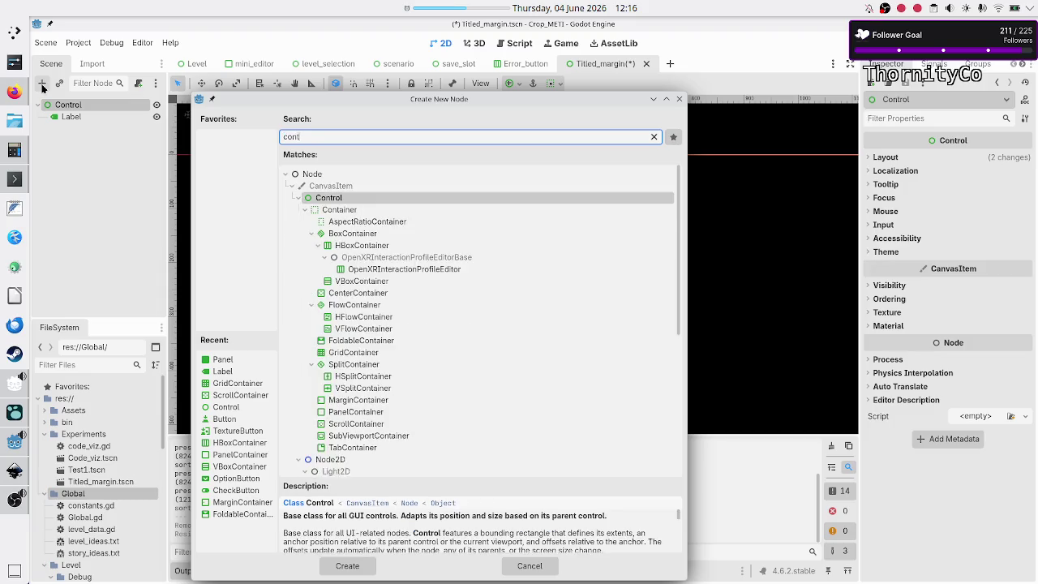
key(Return)
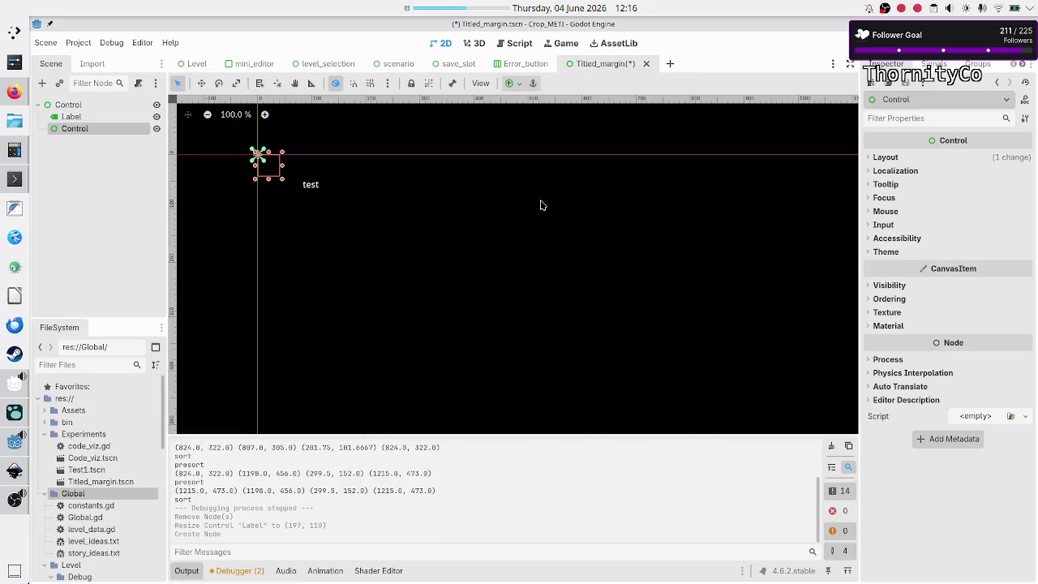
click(902, 252)
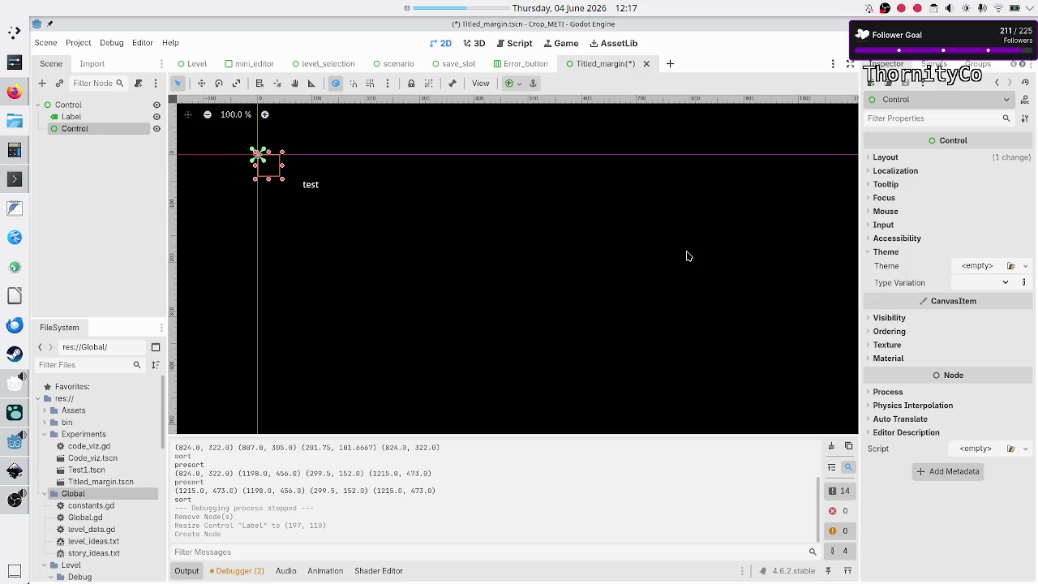
key(Delete)
key(Return)
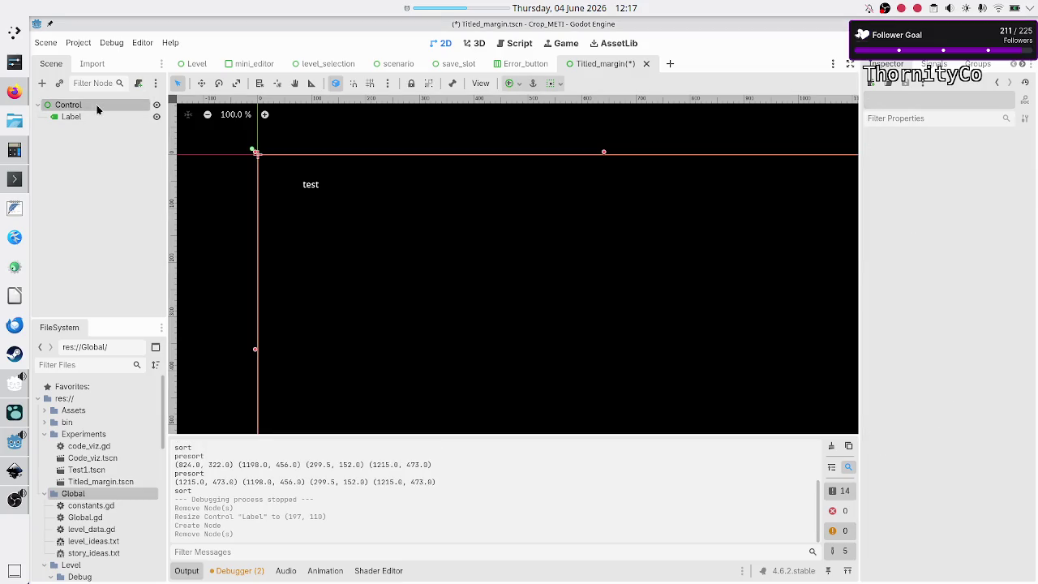
Add a PanelContainer under Control and open its panel style override options
click(97, 109)
click(43, 83)
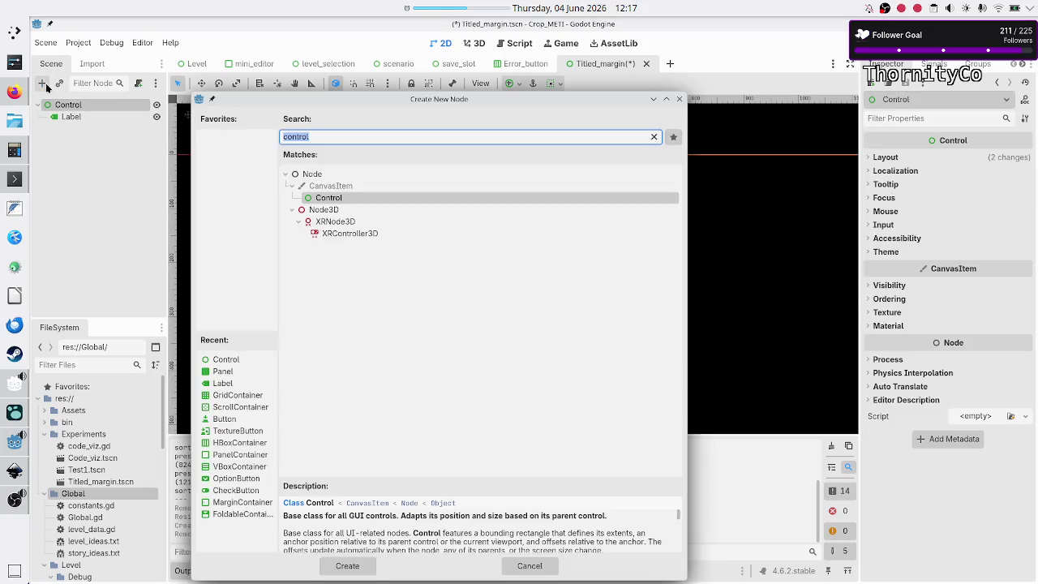
text(panel)
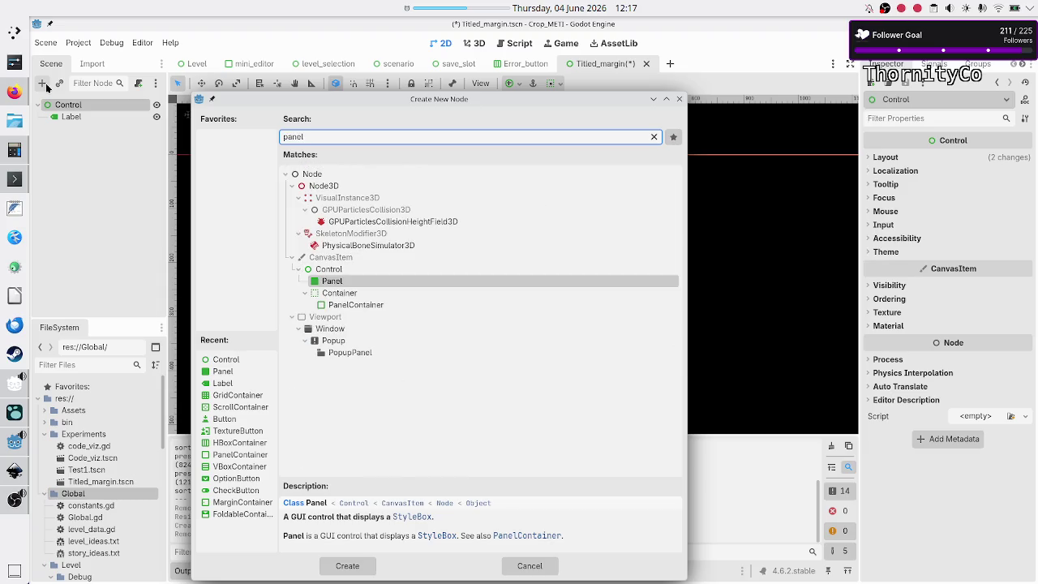
text(co)
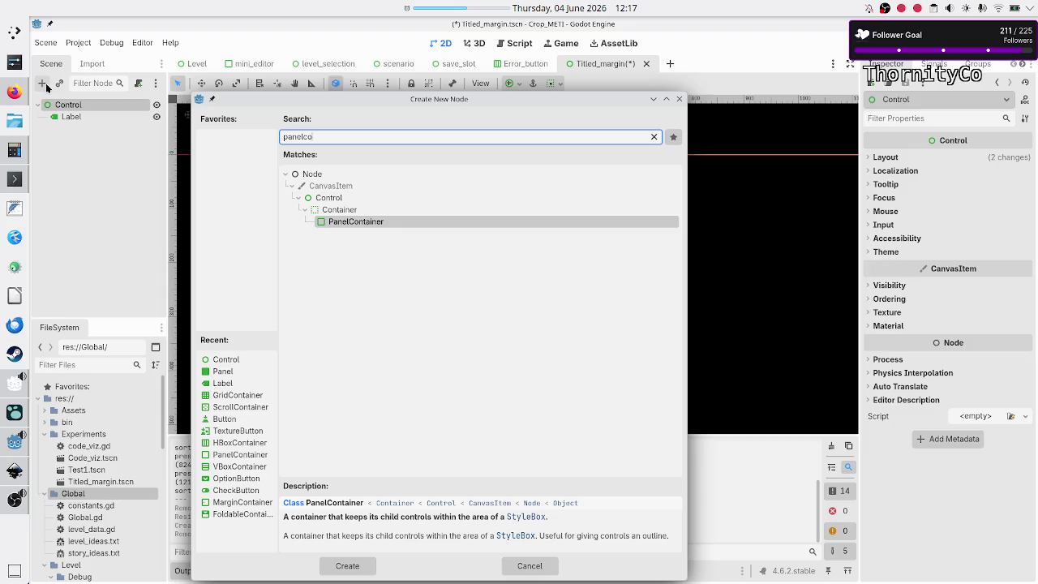
key(Return)
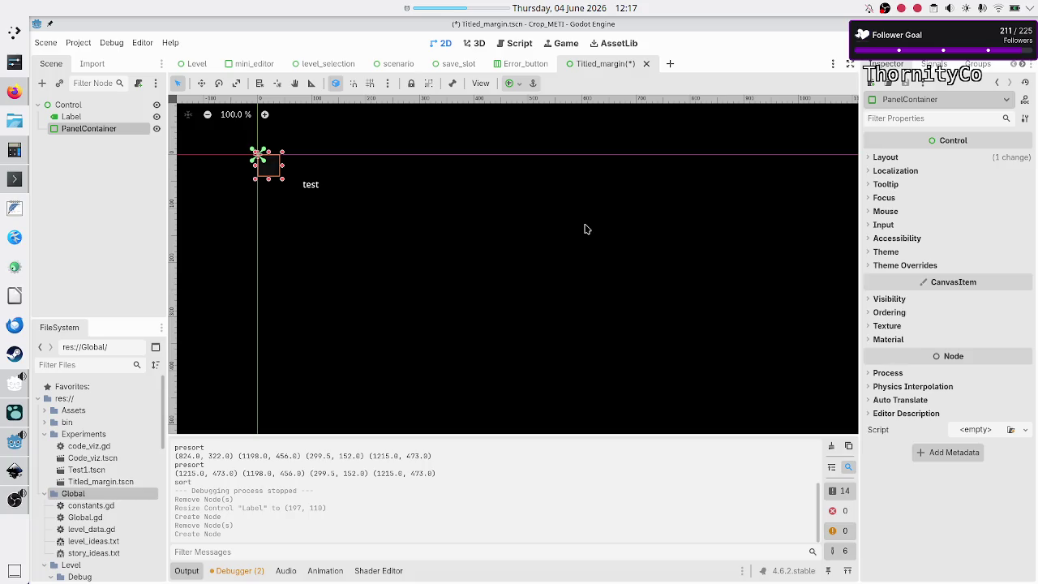
click(898, 266)
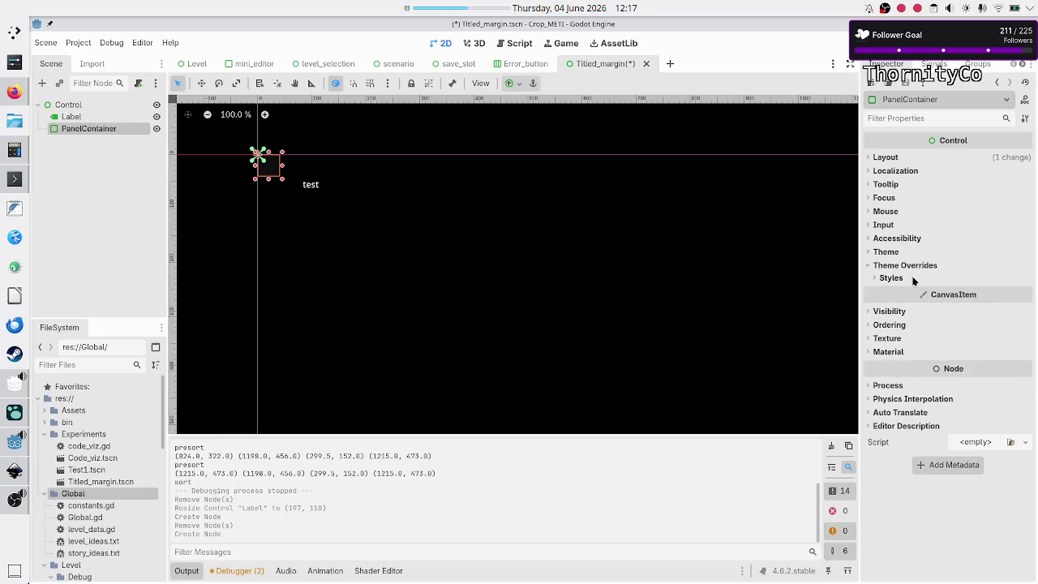
click(912, 278)
click(1026, 291)
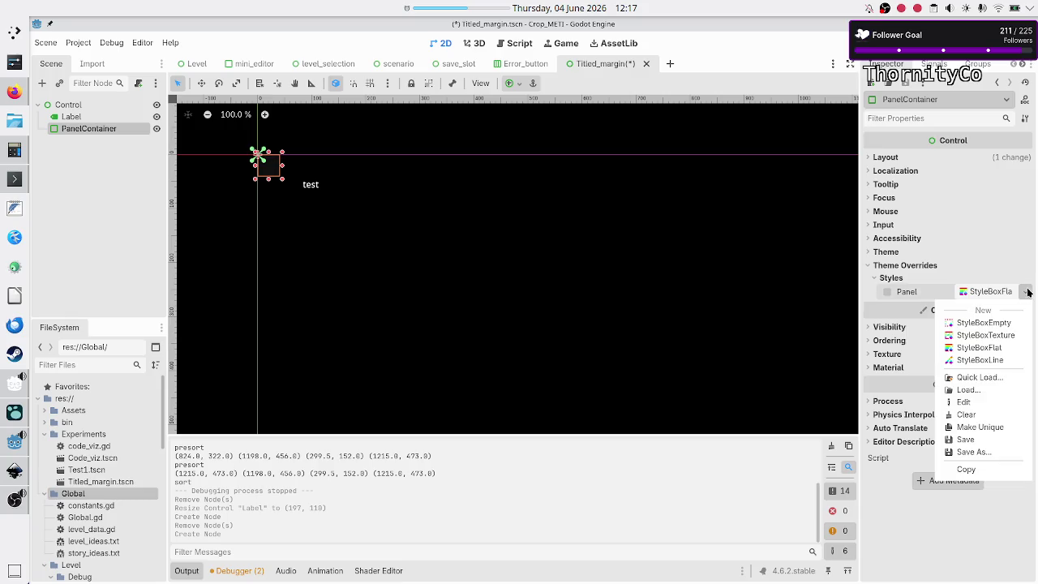
Quick-load border_decoration_big.tres as the PanelContainer's panel style, then switch to level_selection
click(994, 378)
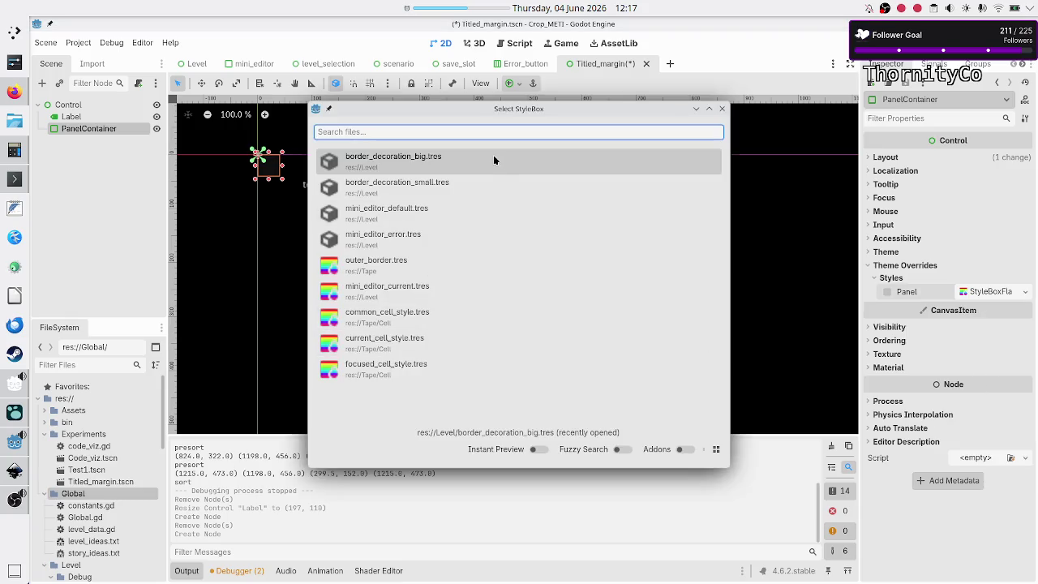
click(423, 166)
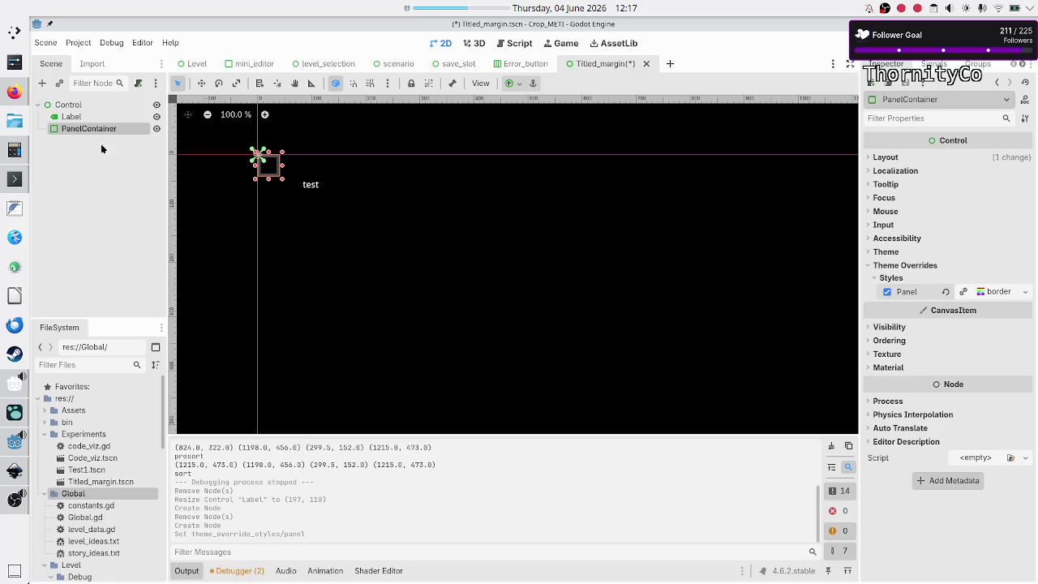
click(114, 178)
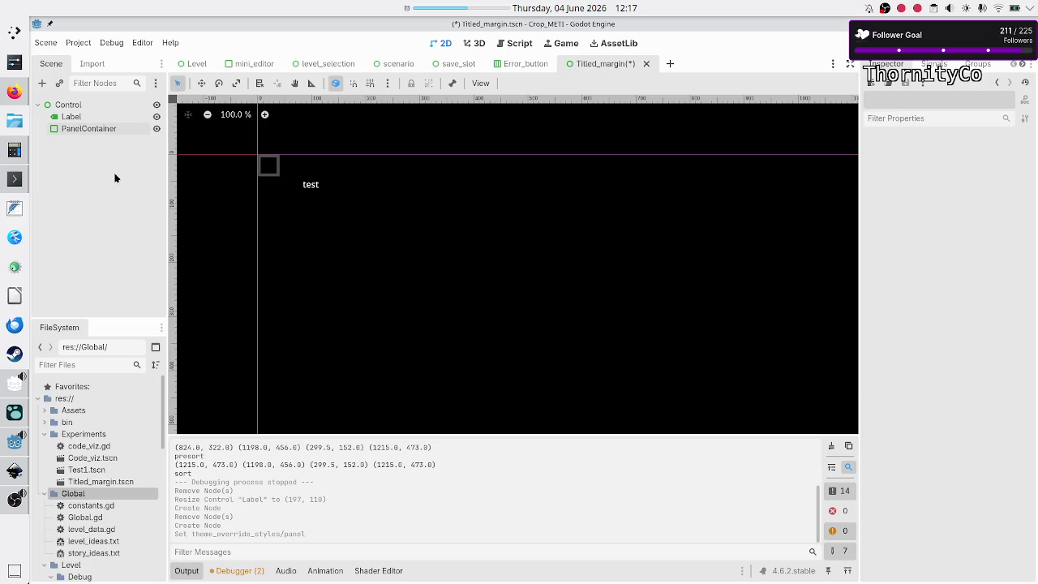
click(98, 119)
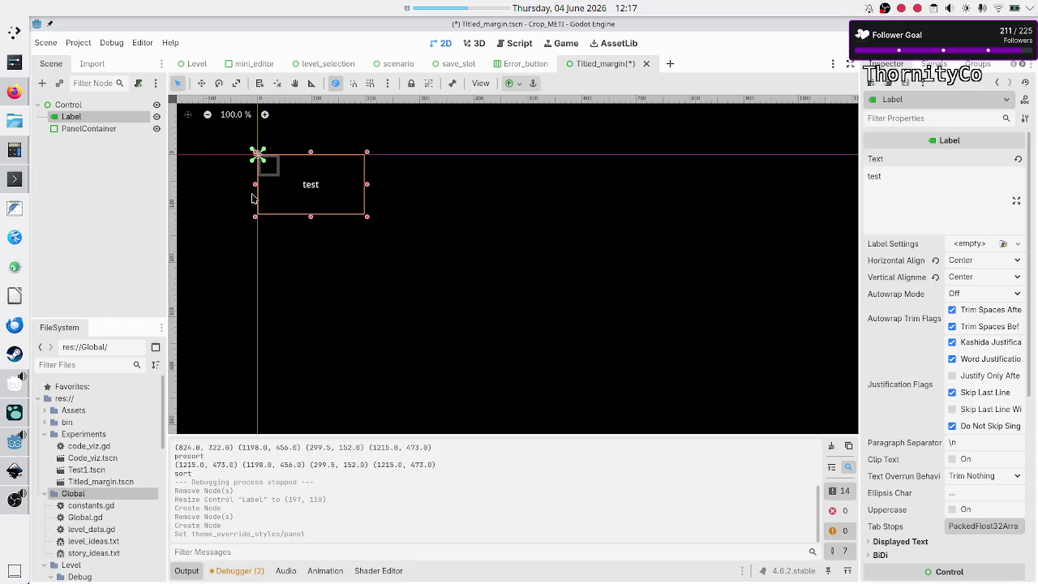
click(79, 129)
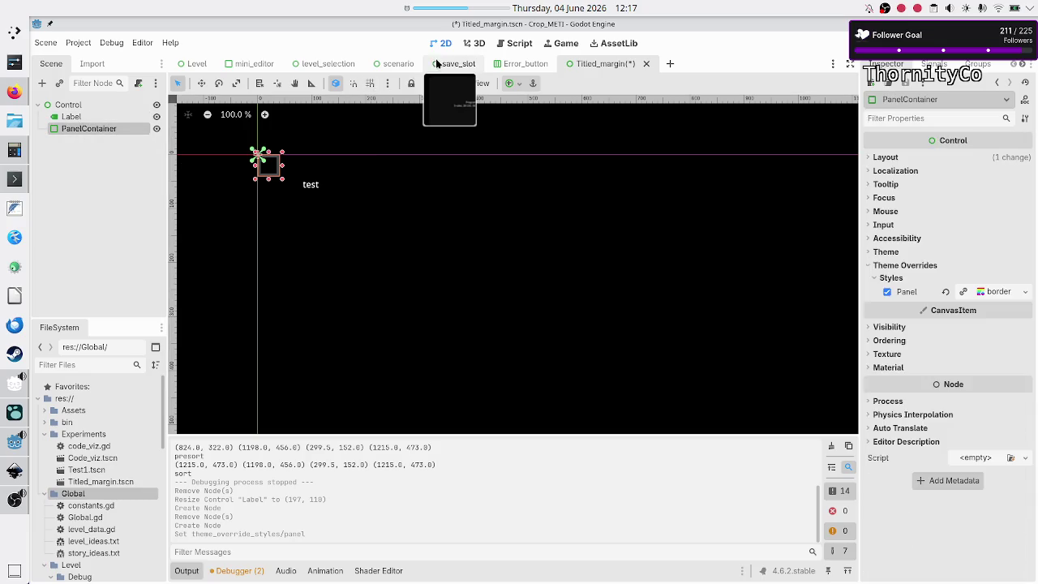
click(310, 64)
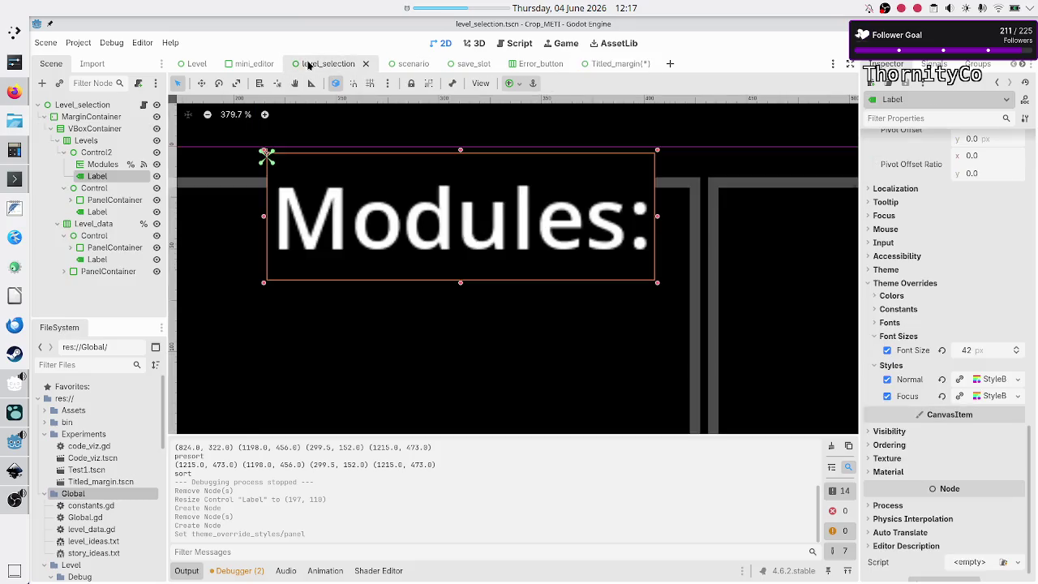
Inspect the level_selection PanelContainer's Layout properties, then return to Titled_margin
click(103, 201)
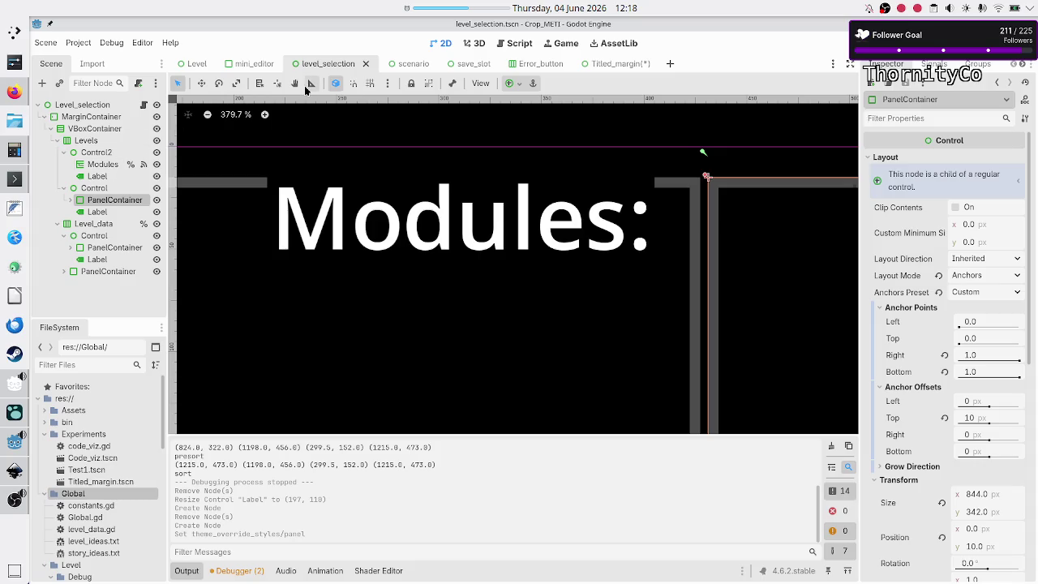
click(618, 61)
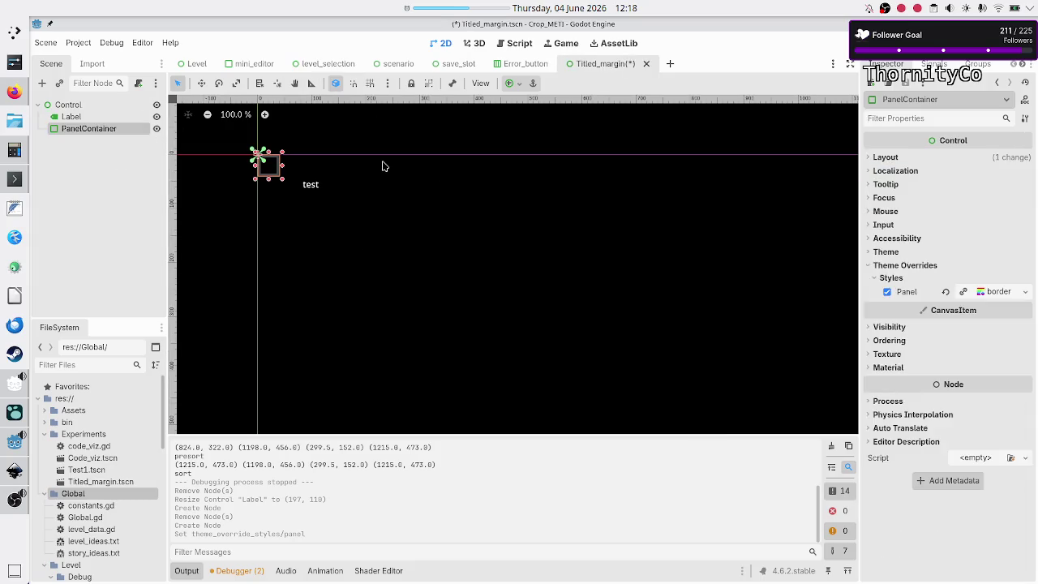
Switch the PanelContainer's layout mode to Anchors and show its anchor points
click(886, 158)
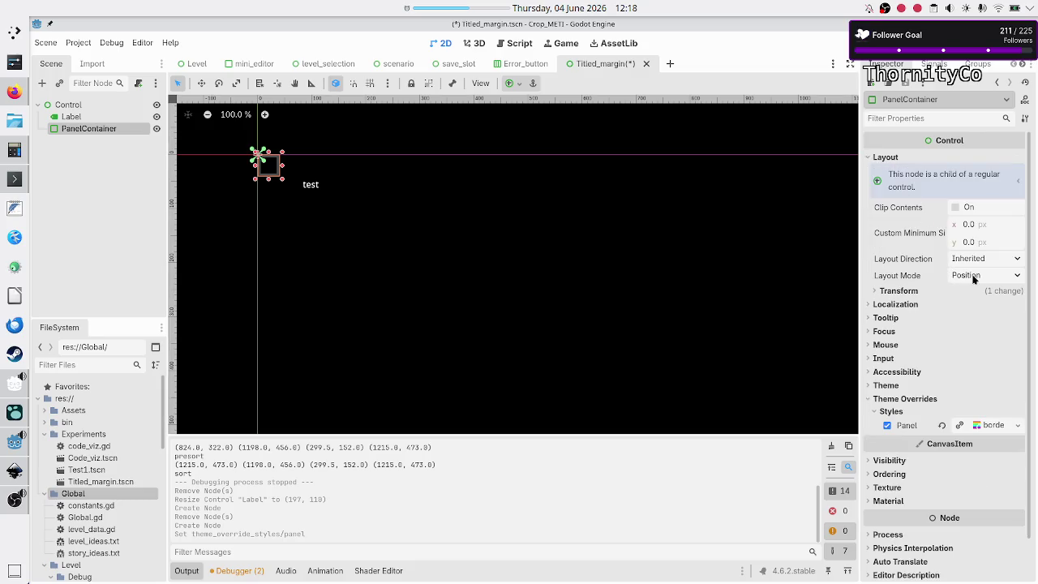
click(922, 290)
click(922, 290)
click(925, 290)
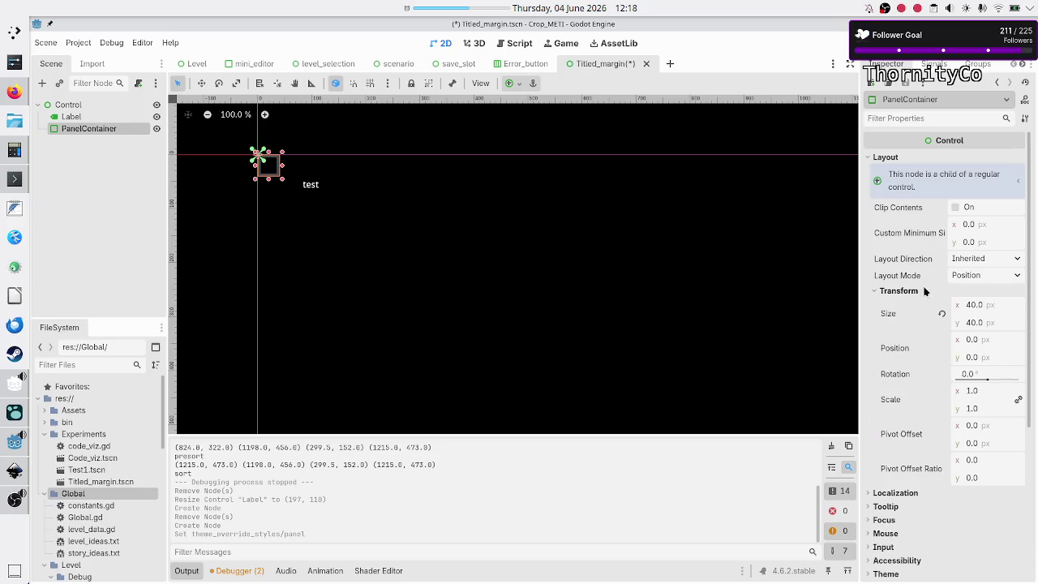
click(983, 276)
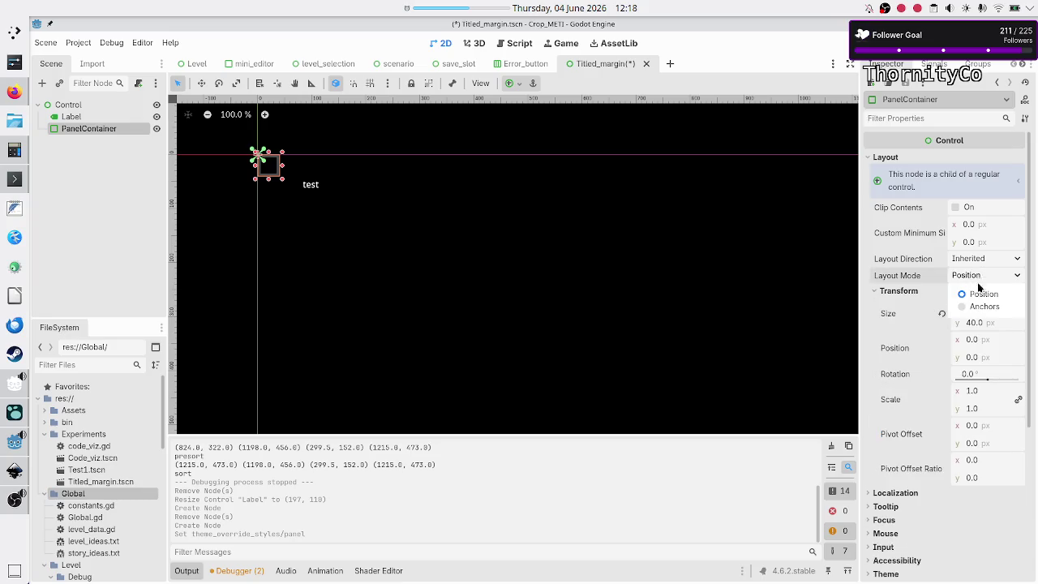
click(979, 307)
click(977, 292)
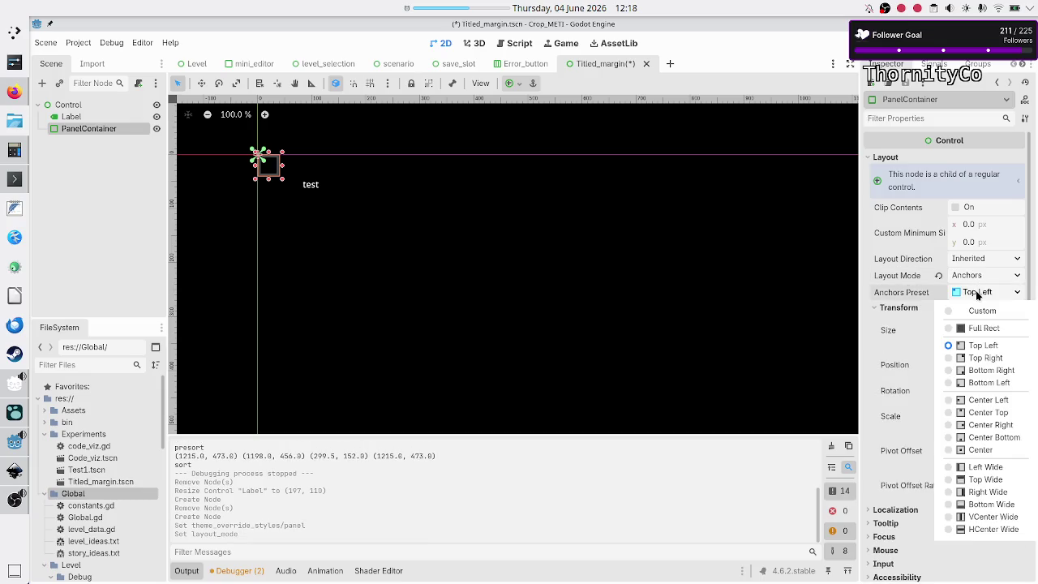
click(976, 317)
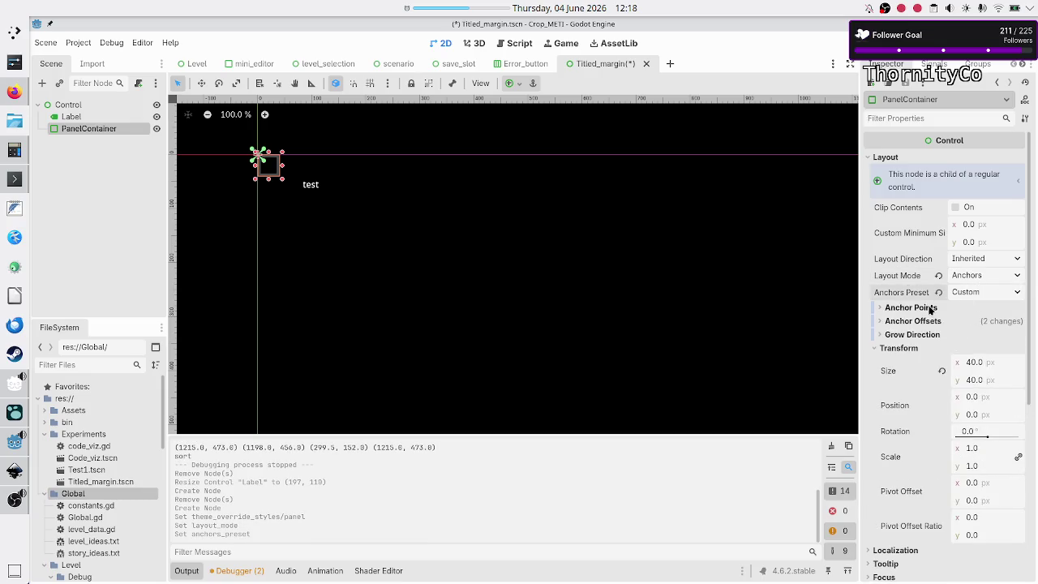
click(930, 309)
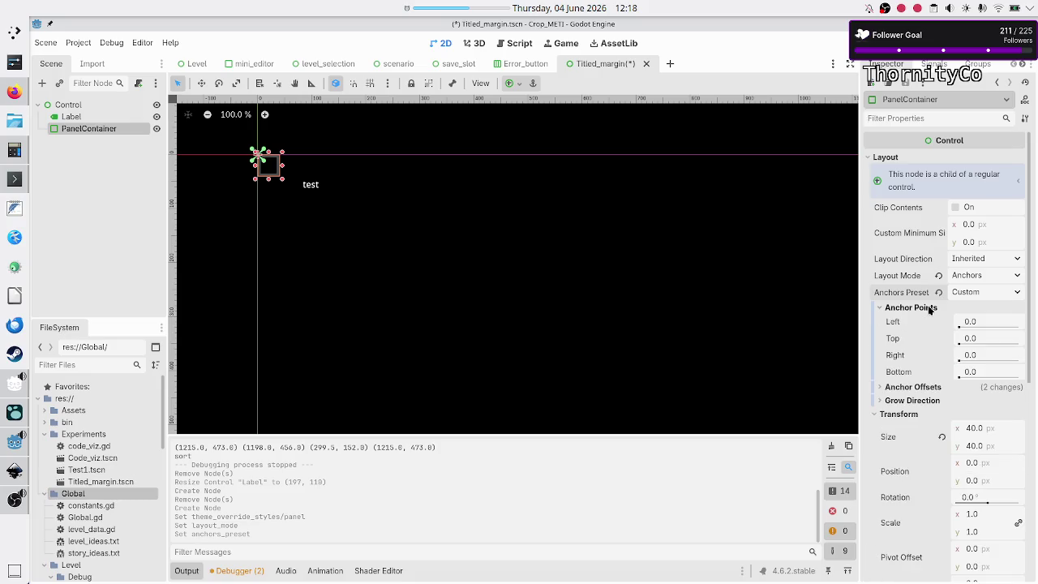
Set the Right and Bottom anchor points to 1
click(976, 359)
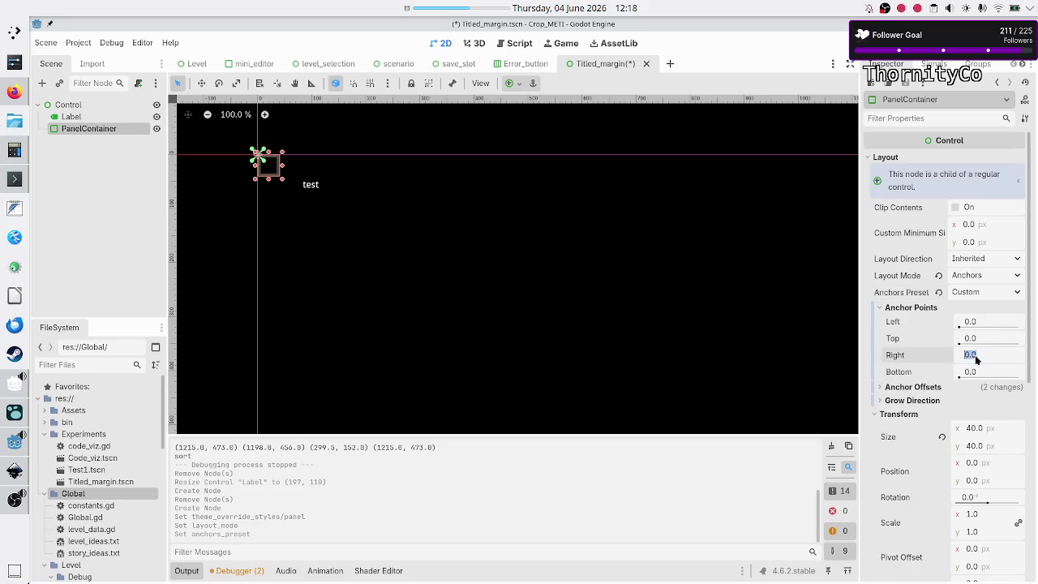
text(1)
key(Return)
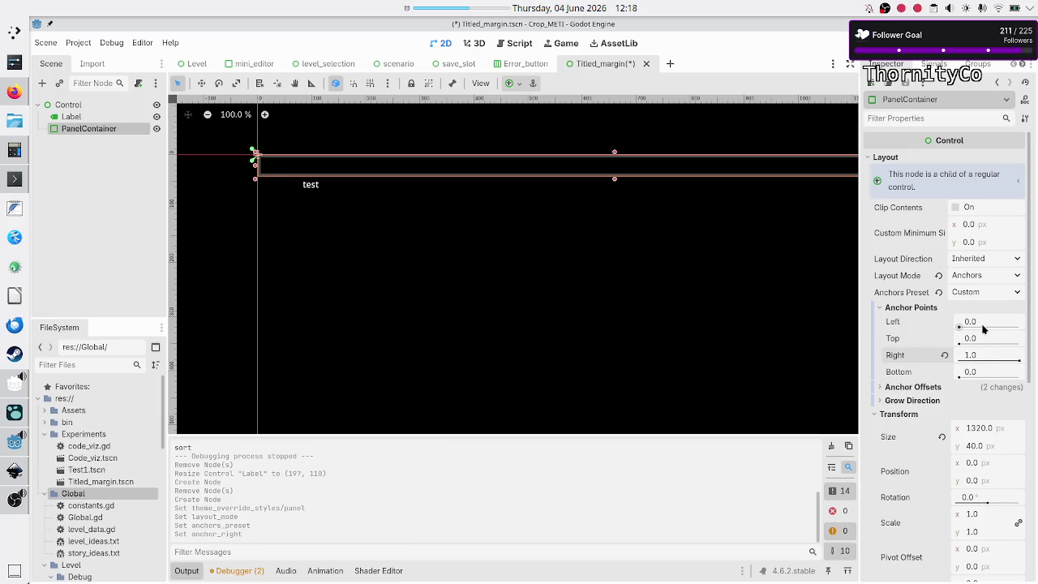
click(977, 373)
text(1)
key(Return)
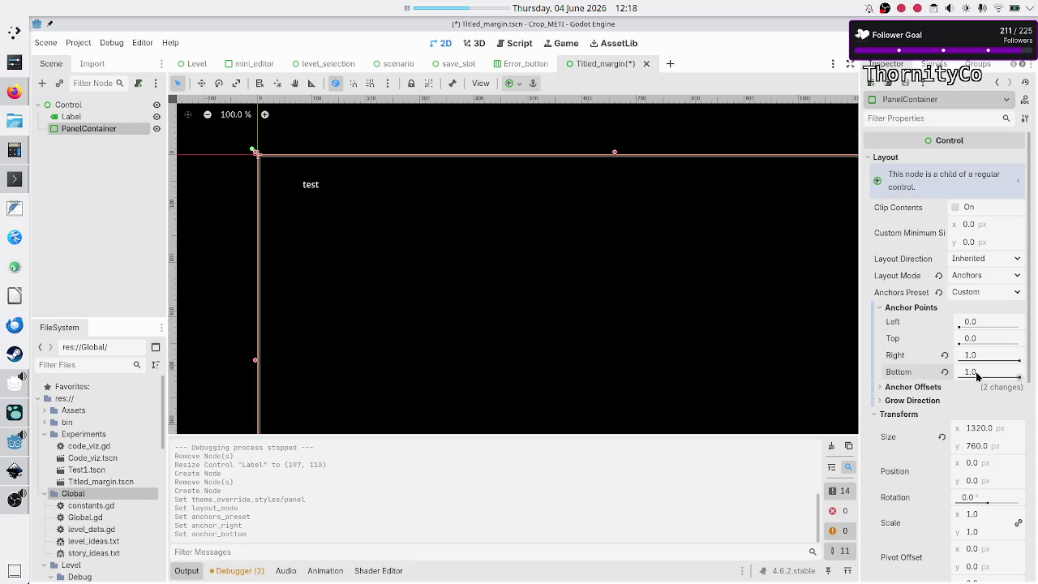
Reset the Right and Bottom offsets to 0 and set a 10 px Top offset
click(930, 388)
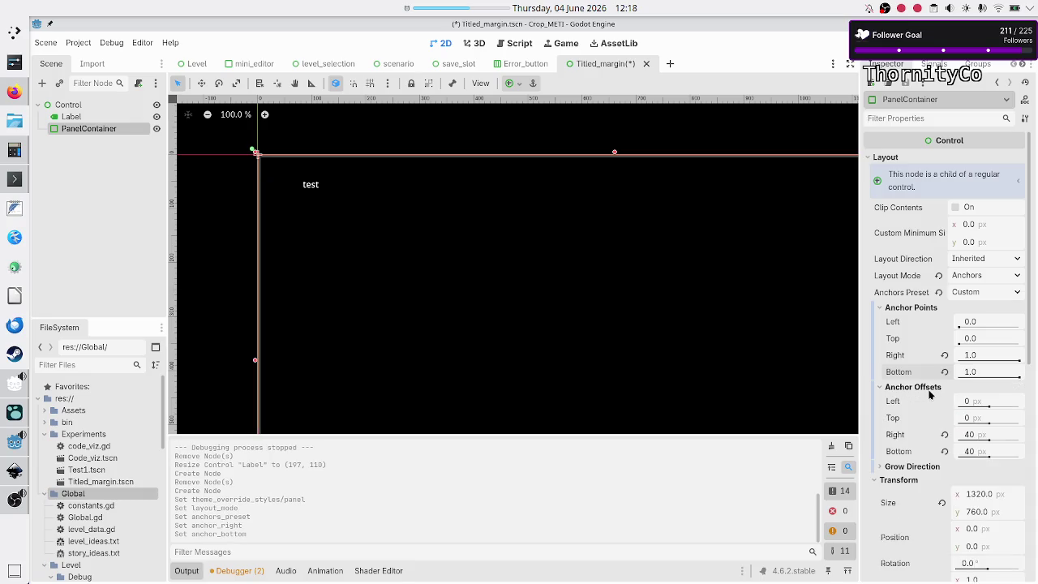
click(945, 451)
click(945, 435)
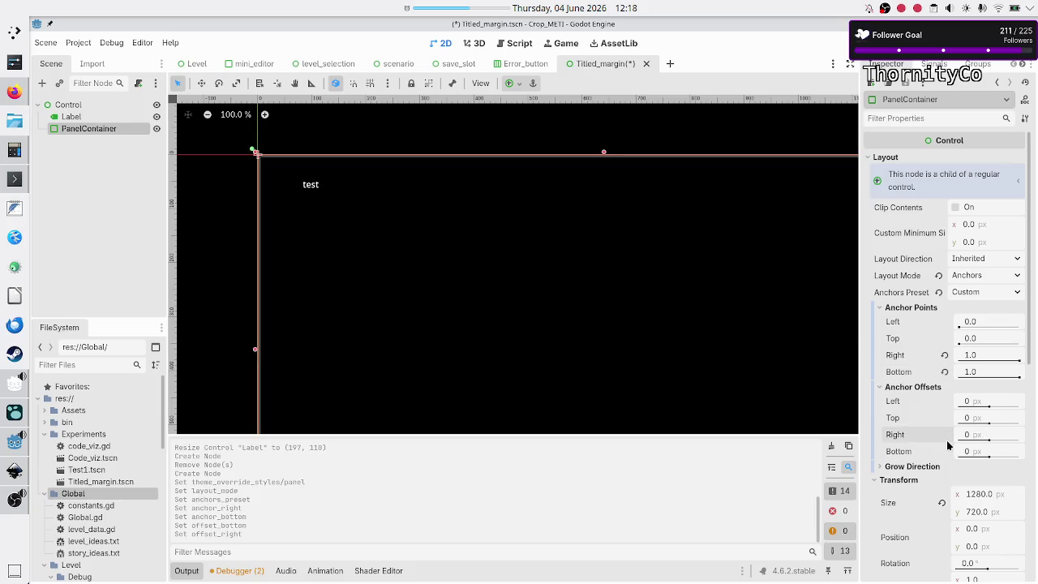
click(980, 418)
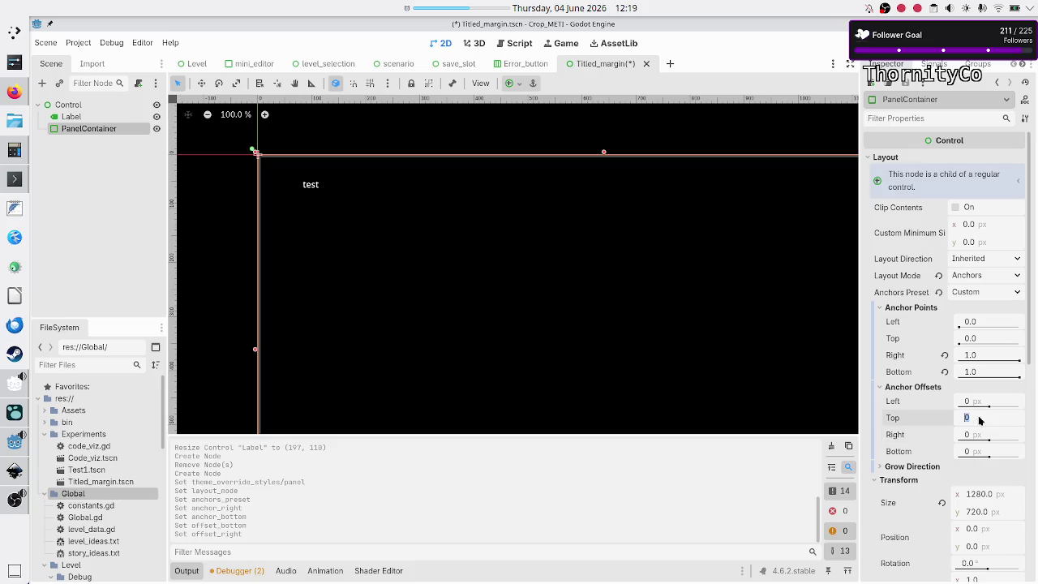
text(10)
key(Return)
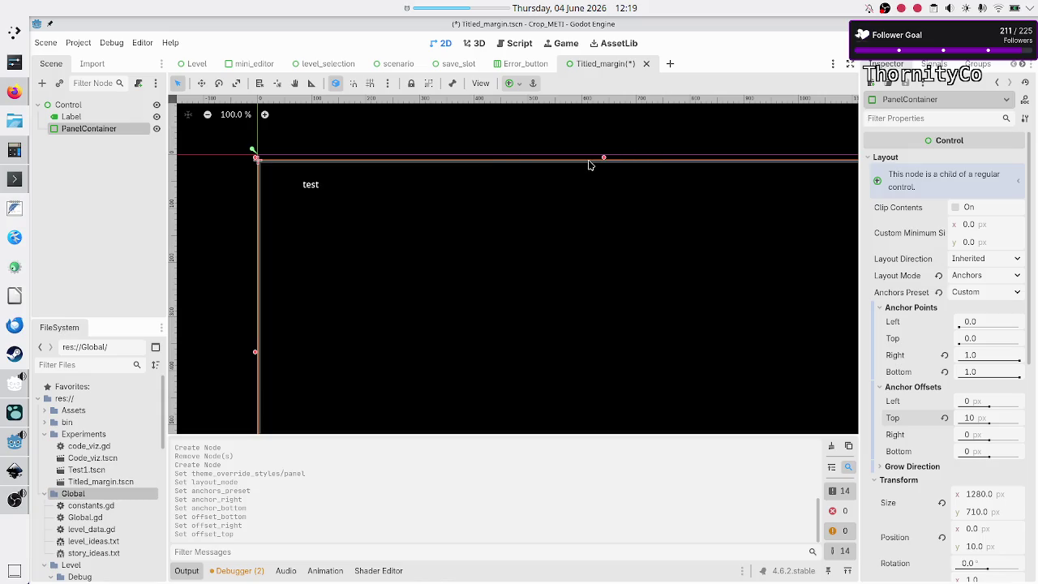
Try moving the PanelContainer and nesting the Label inside it, undoing each change
scroll(587, 159, down, 1)
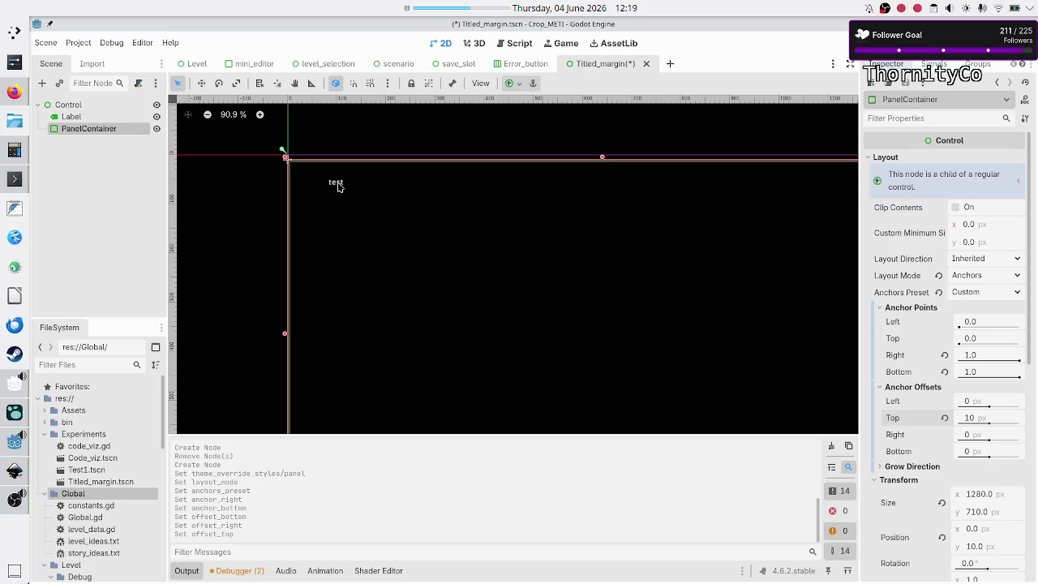
click(336, 183)
key(ctrl+z)
click(83, 116)
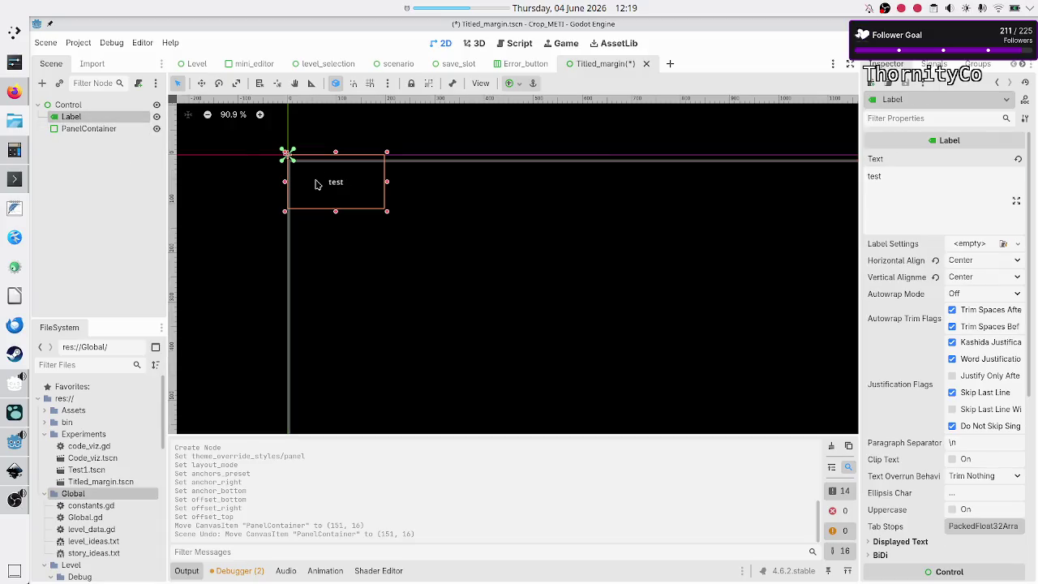
click(336, 185)
drag(335, 190, 337, 198)
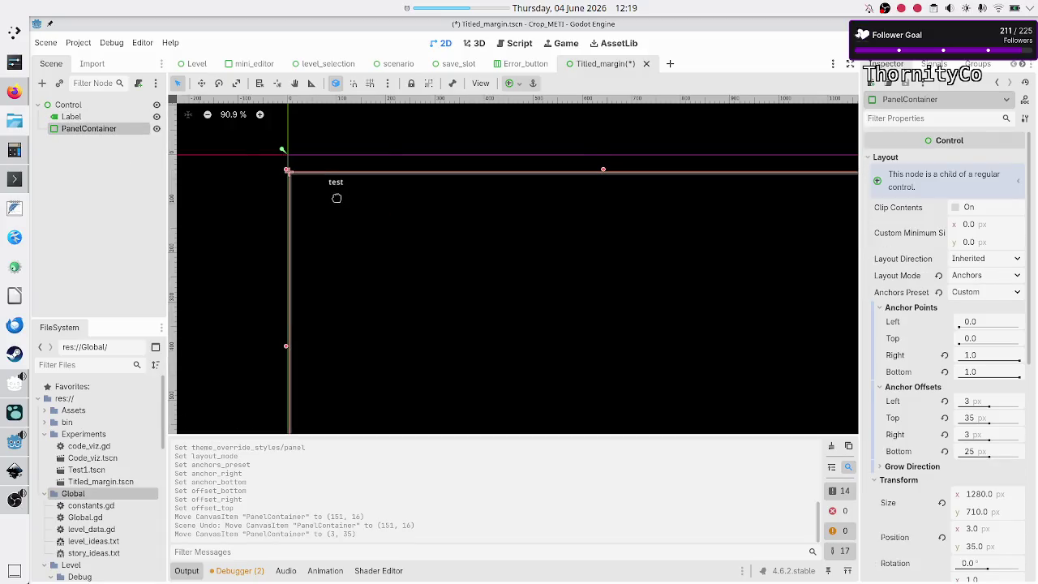
key(ctrl+z)
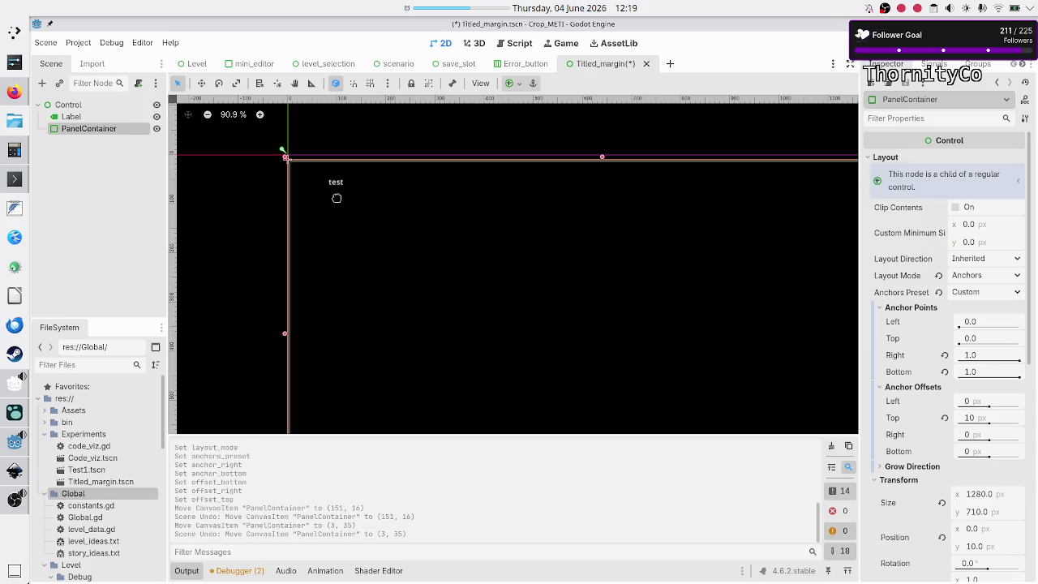
drag(71, 117, 79, 132)
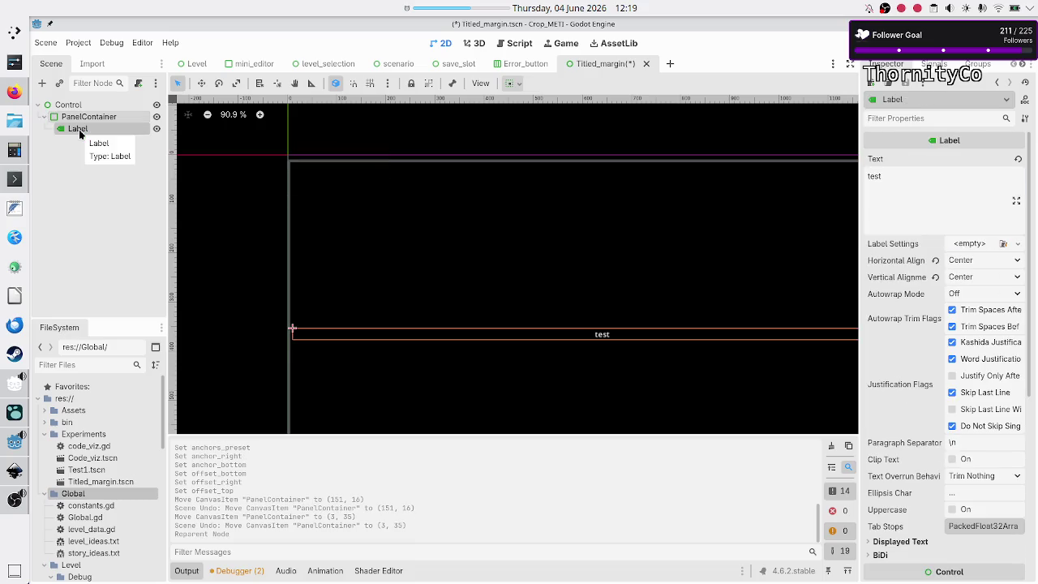
key(ctrl+z)
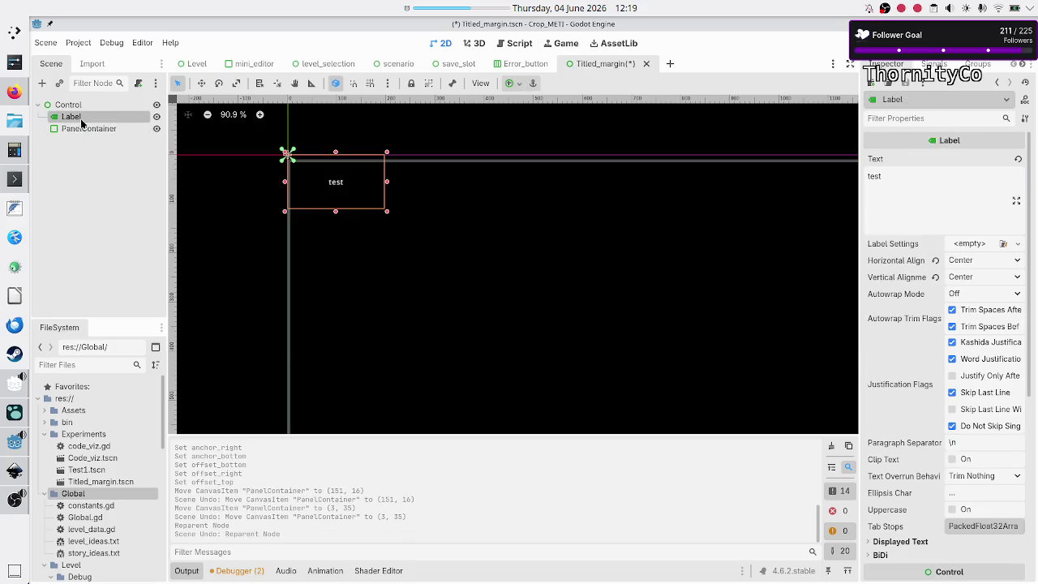
Group the PanelContainer, test and undo a move, then ungroup and lock it
click(101, 171)
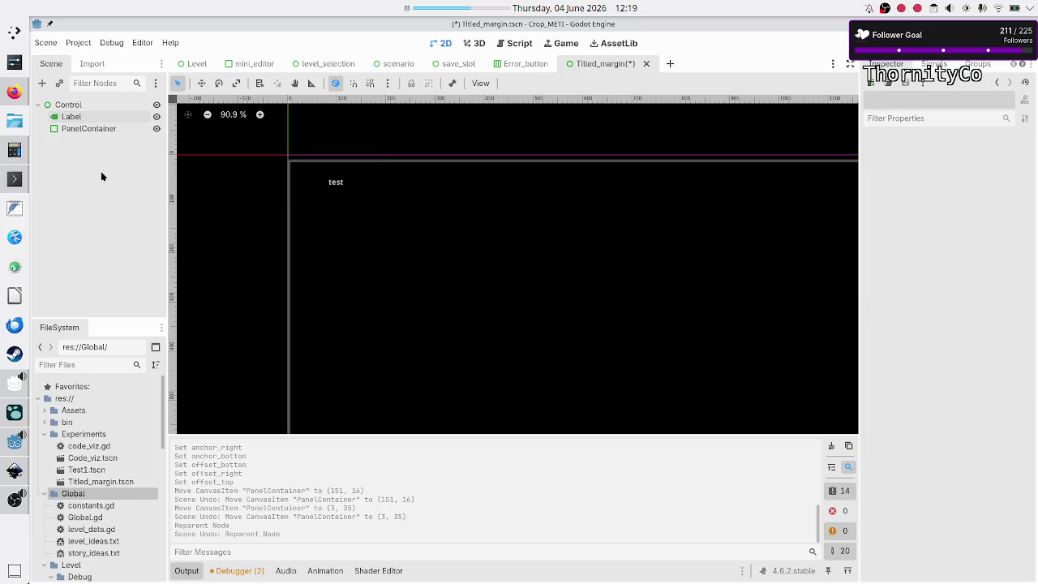
click(97, 132)
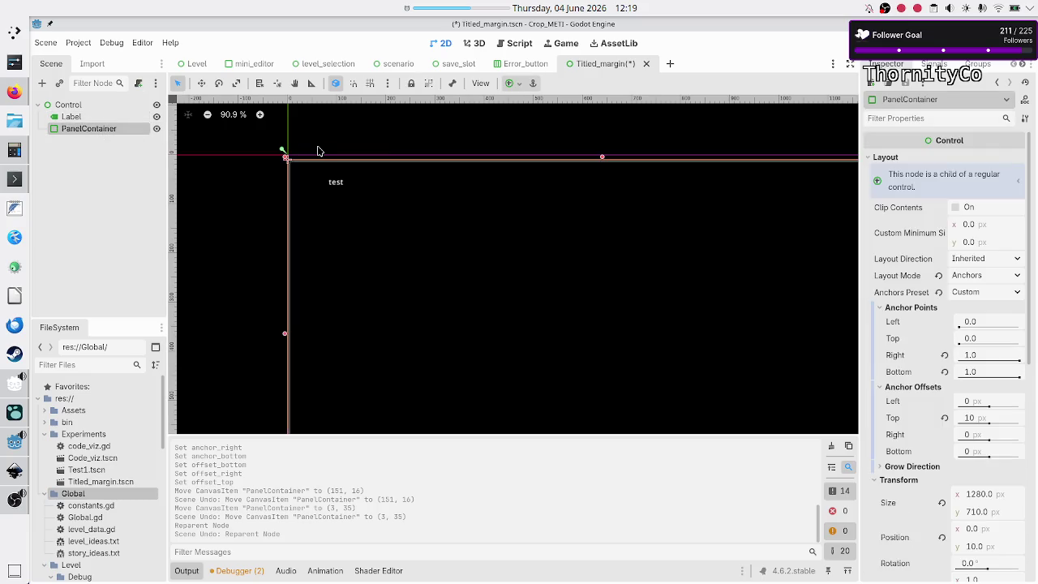
click(427, 84)
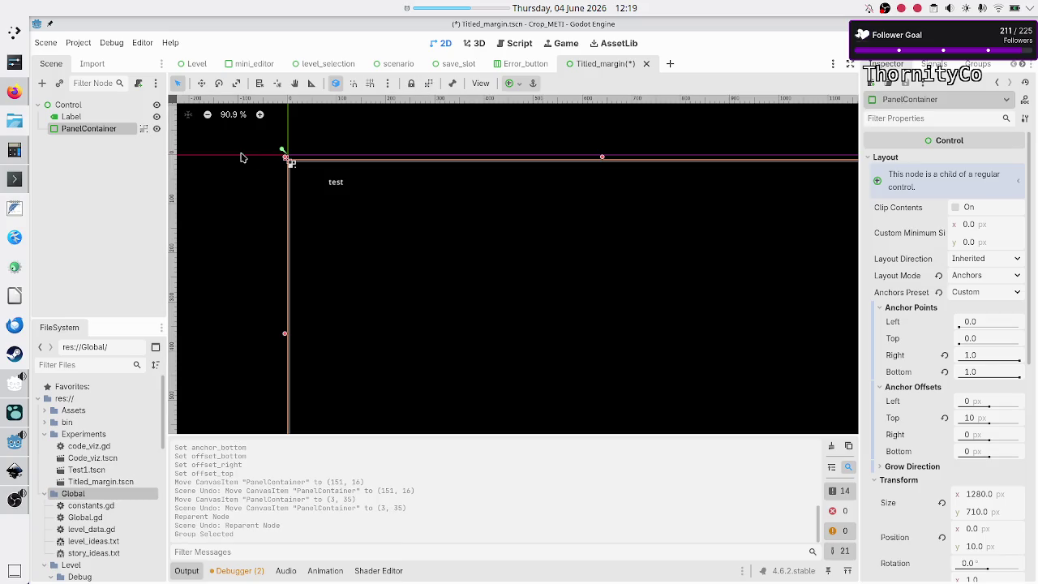
click(94, 119)
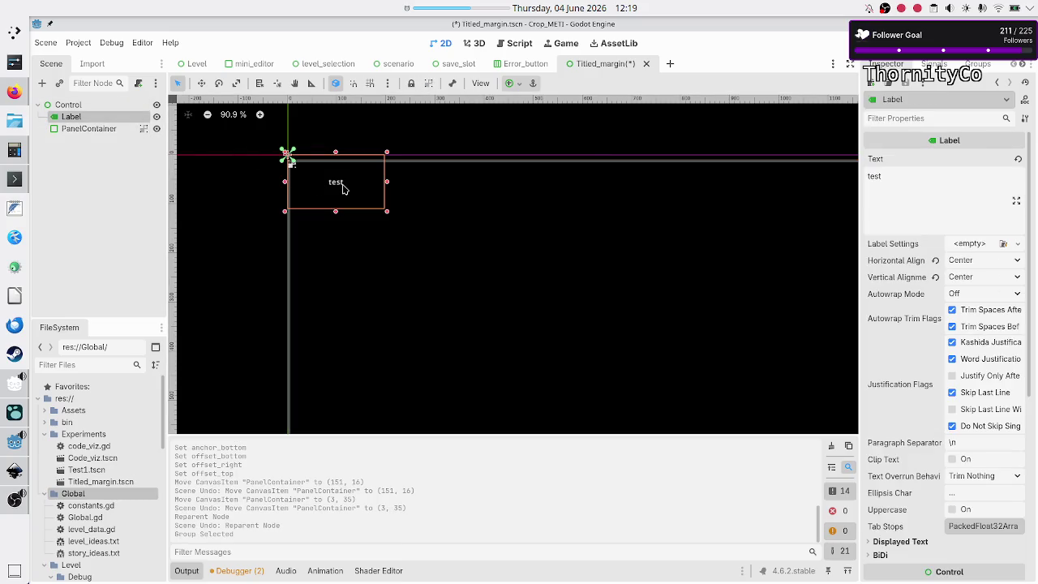
drag(344, 187, 393, 196)
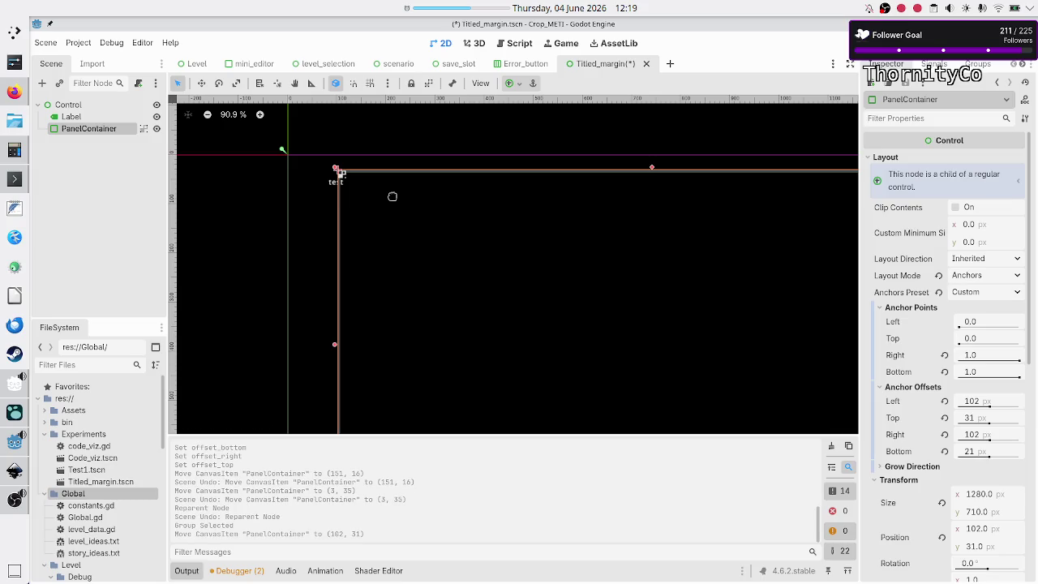
key(ctrl+z)
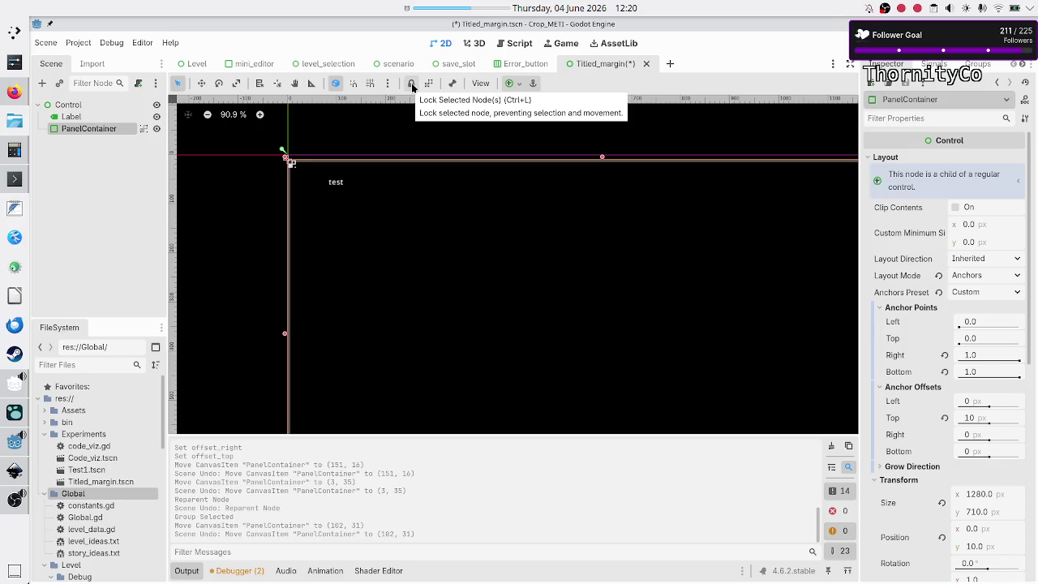
click(143, 128)
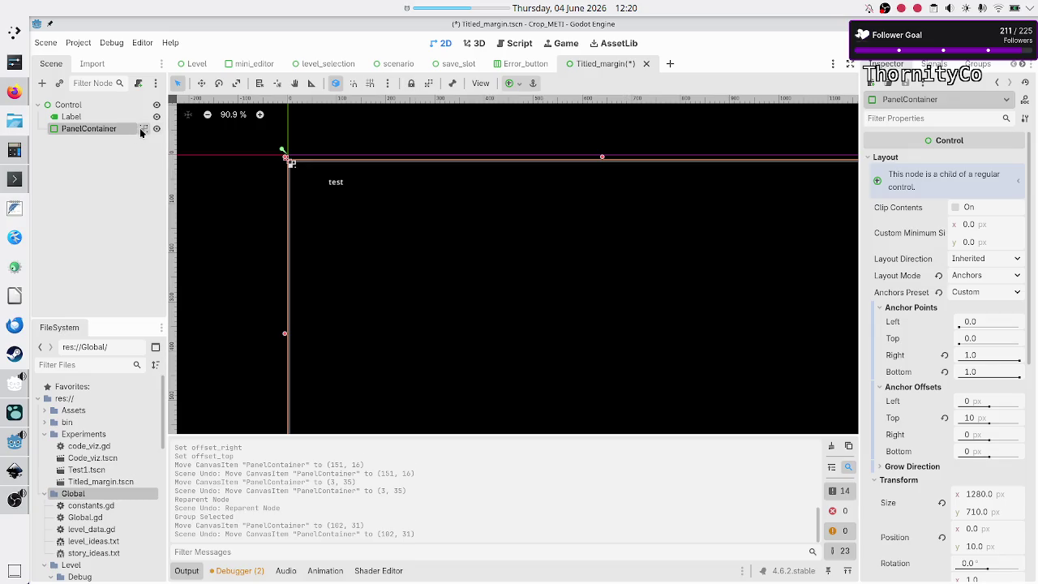
click(411, 84)
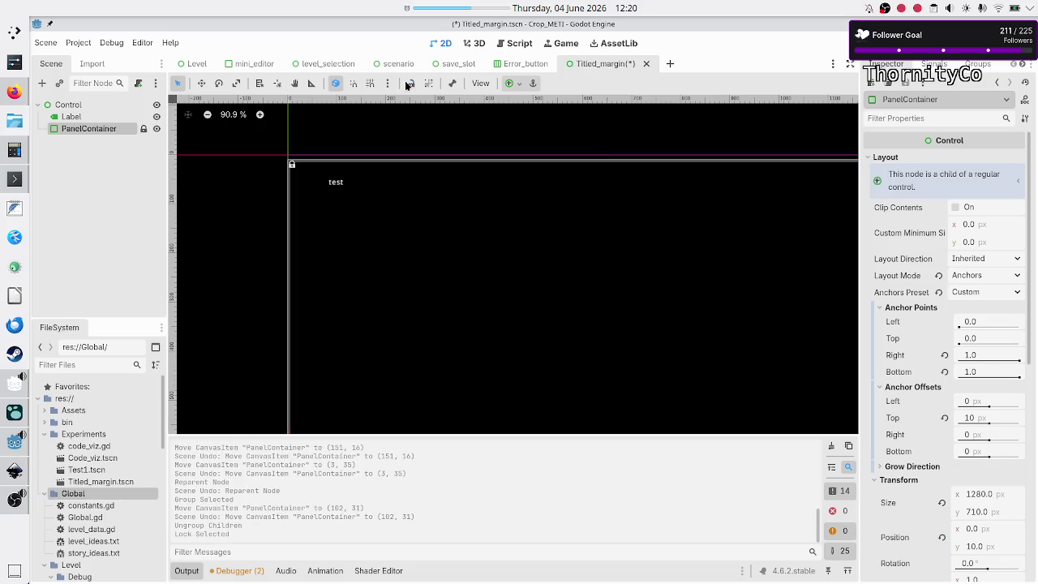
click(71, 117)
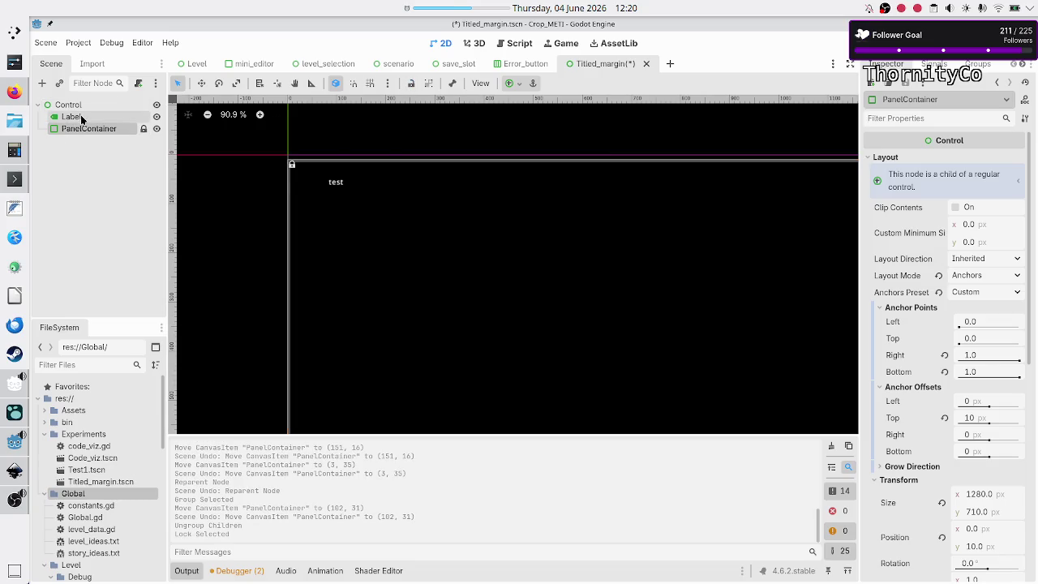
Drag the Label up and to the right, then nudge it about 3 px down
mouse_move(334, 187)
mouse_down()
mouse_move(383, 204)
mouse_move(504, 191)
mouse_move(524, 160)
mouse_up()
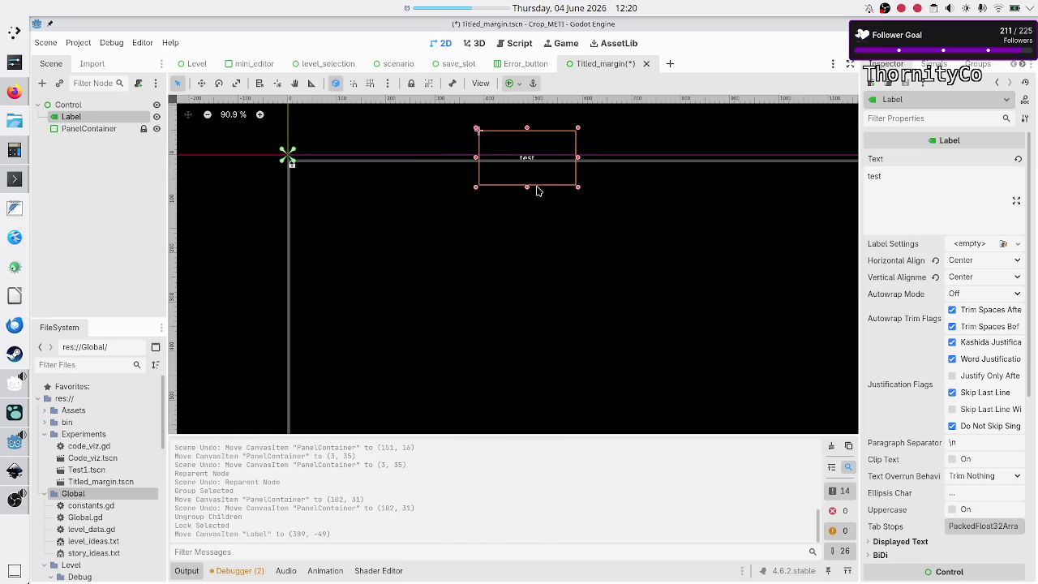
scroll(561, 184, up, 3)
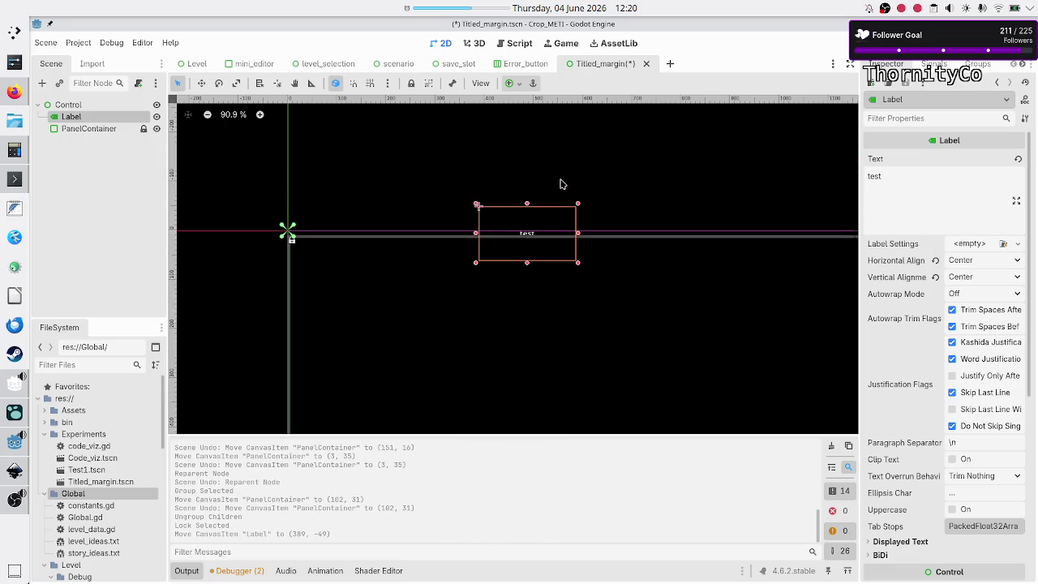
scroll(561, 184, up, 5)
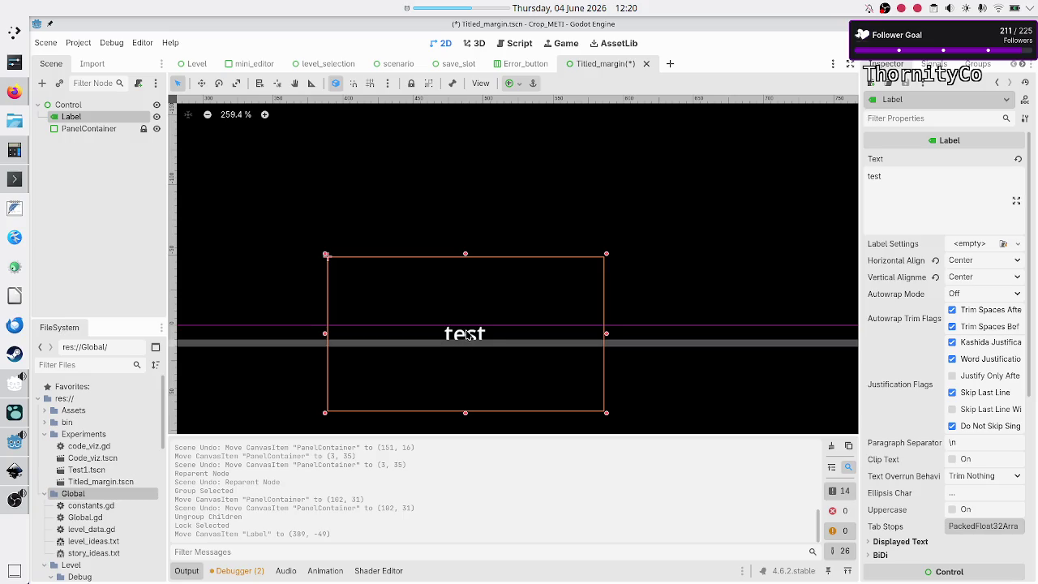
drag(469, 334, 466, 337)
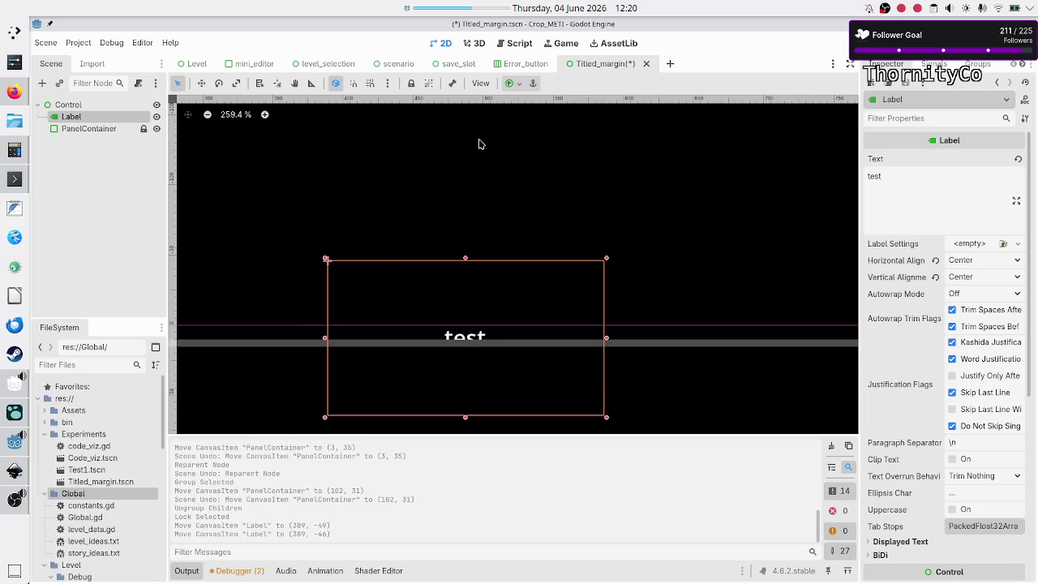
Change the Label text from 'test' to 'Test' and nudge it slightly right and down to (391, -43)
double_click(953, 198)
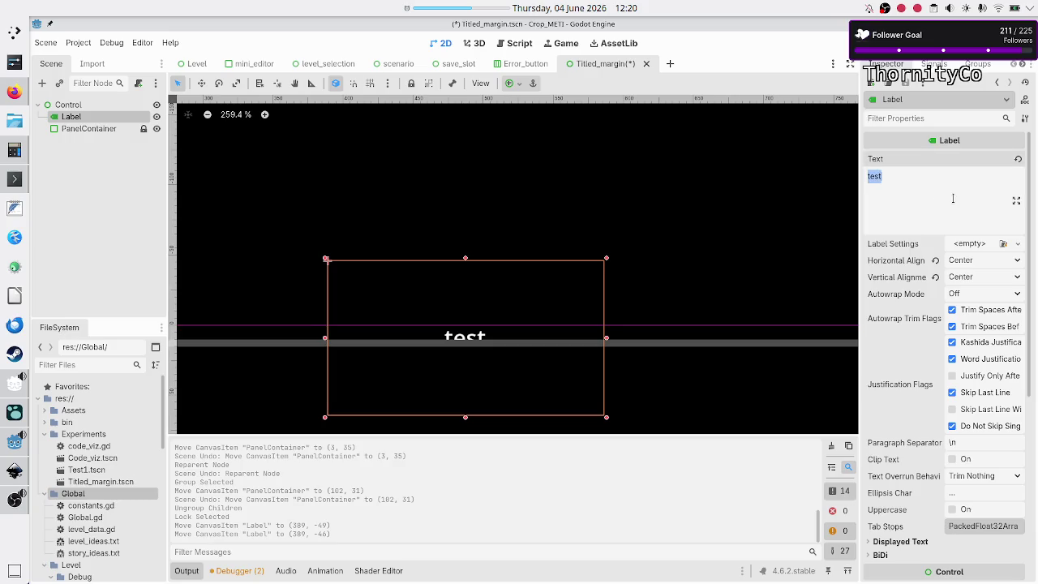
key(Left)
key(Delete)
text(T)
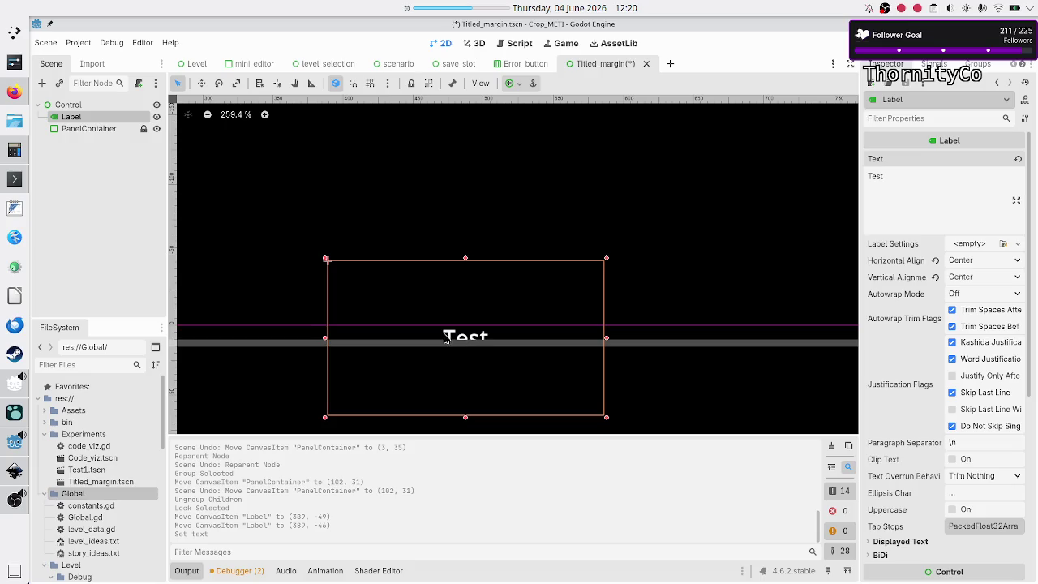
drag(448, 336, 451, 339)
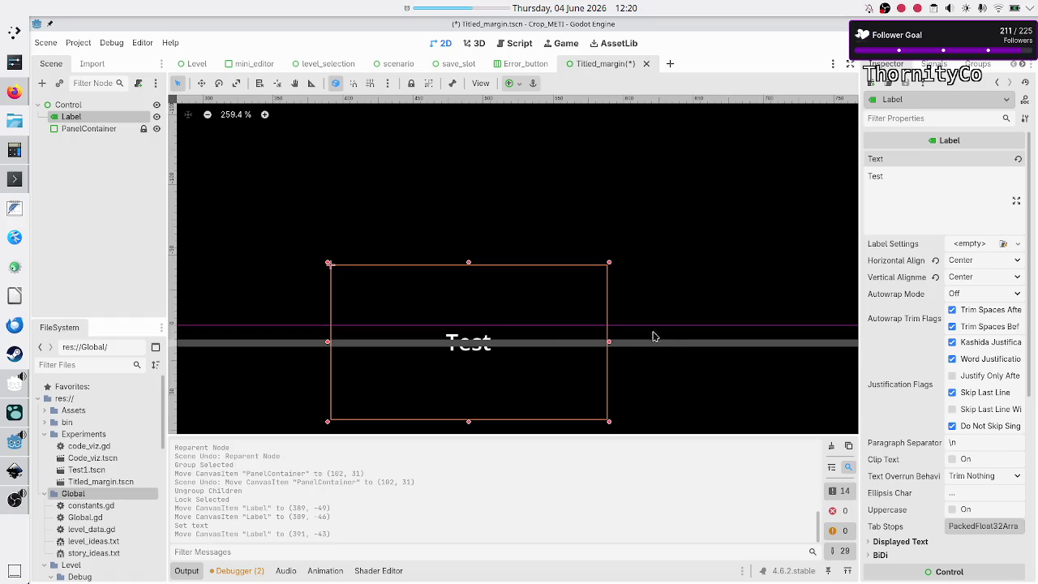
Expand the Titled_margin label's Theme Overrides to view its font size override
scroll(885, 365, down, 4)
scroll(900, 391, up, 1)
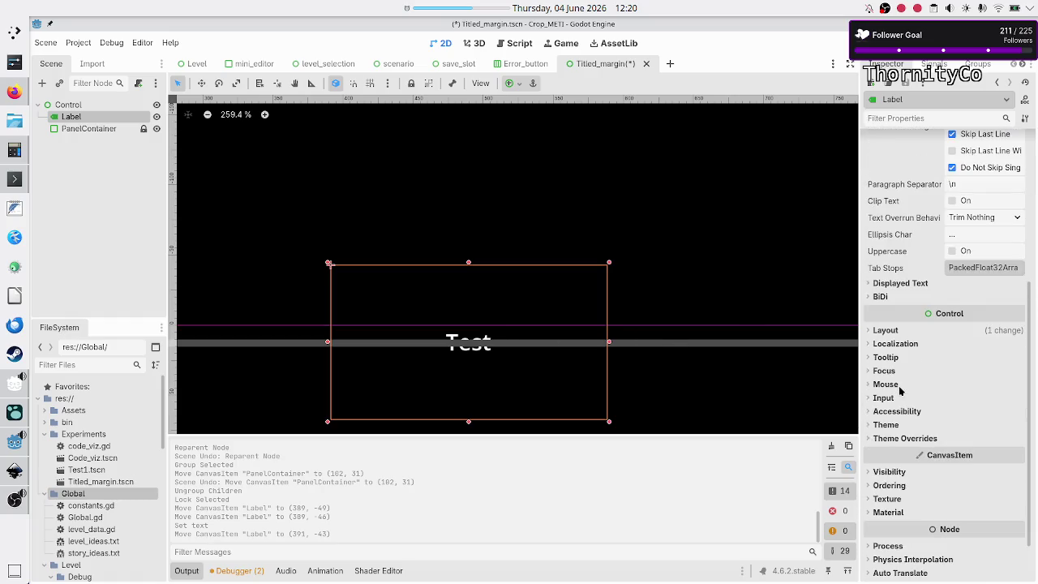
click(900, 438)
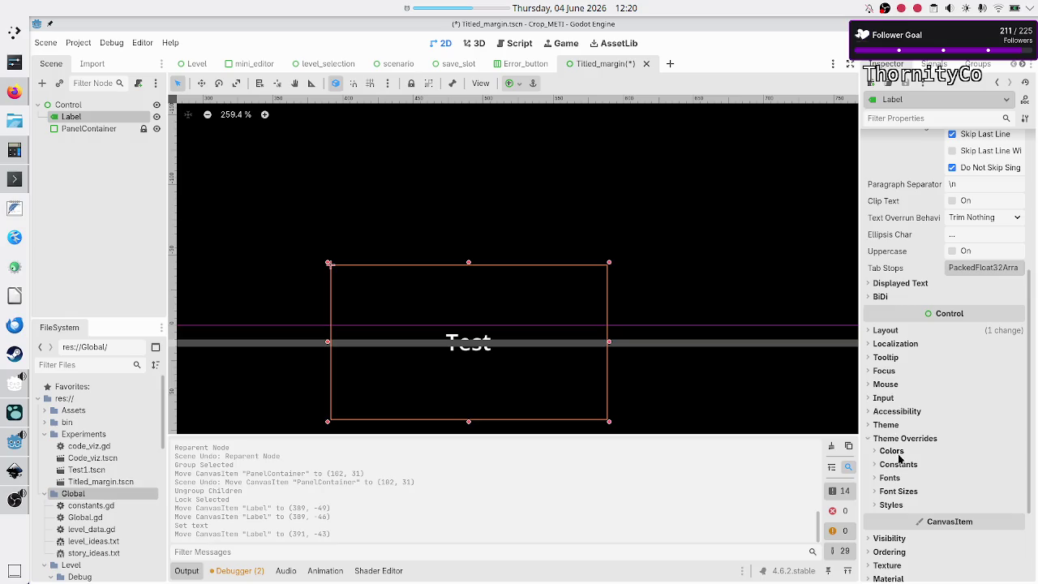
click(902, 491)
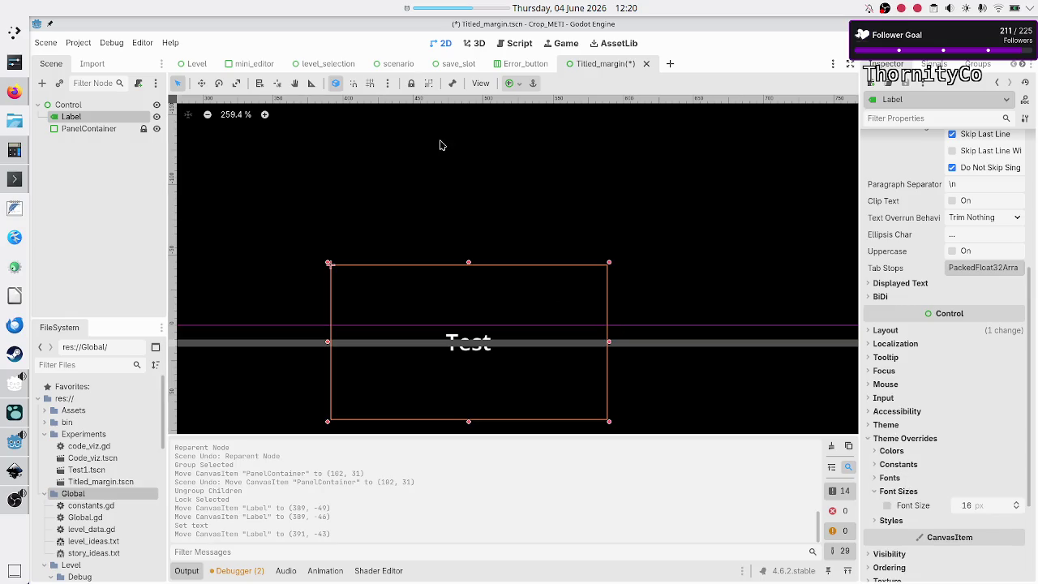
In level_selection, remove the Control2 Label's 42 px font size override, then return to Titled_margin
click(328, 65)
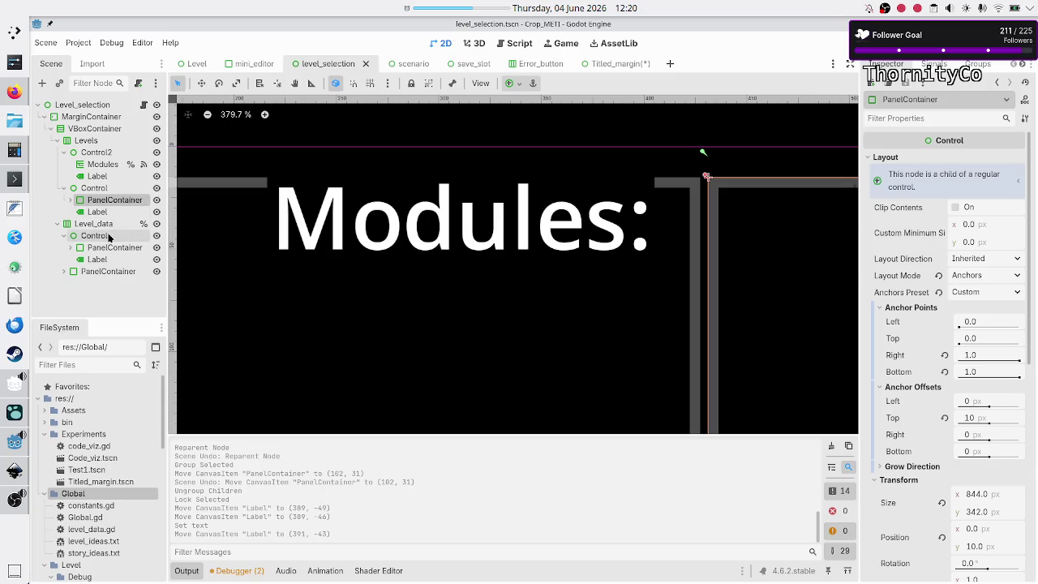
click(97, 178)
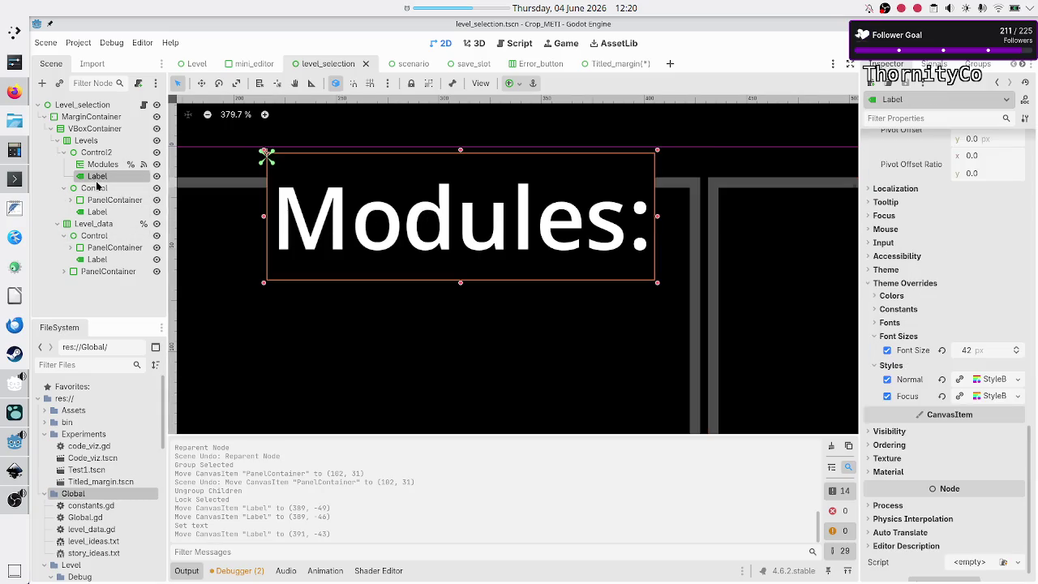
click(99, 211)
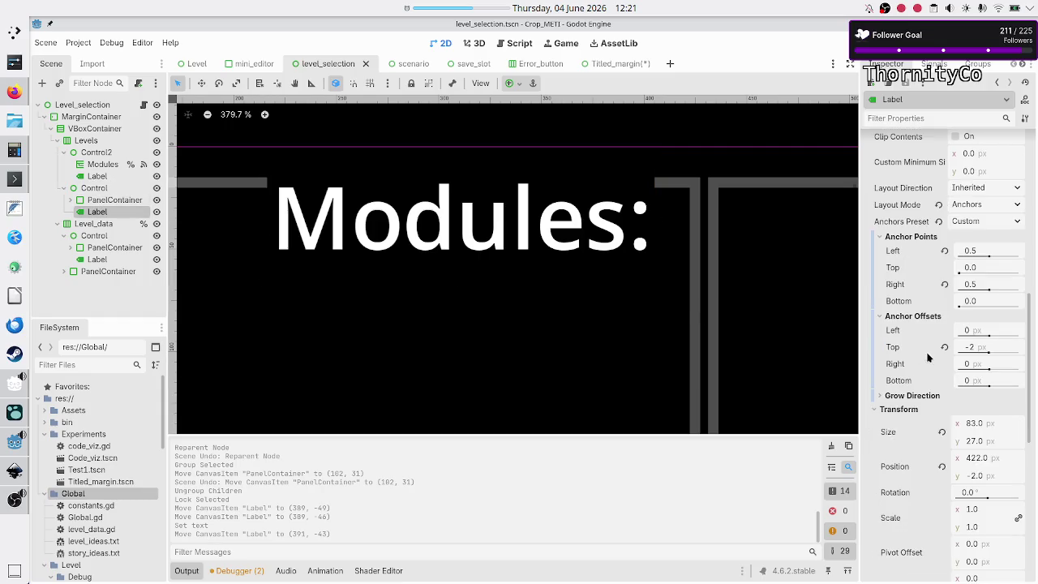
scroll(928, 357, down, 10)
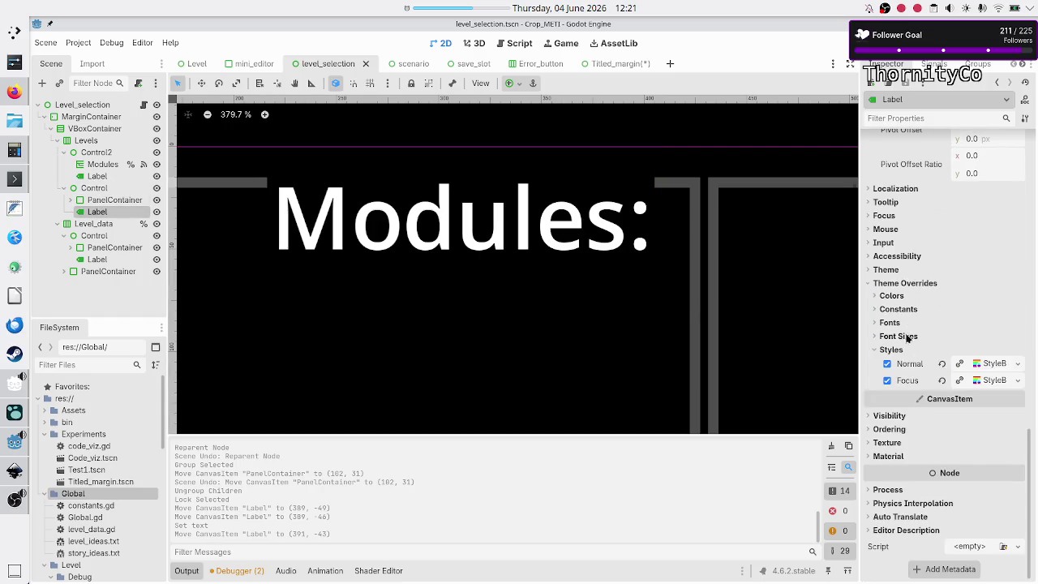
click(901, 336)
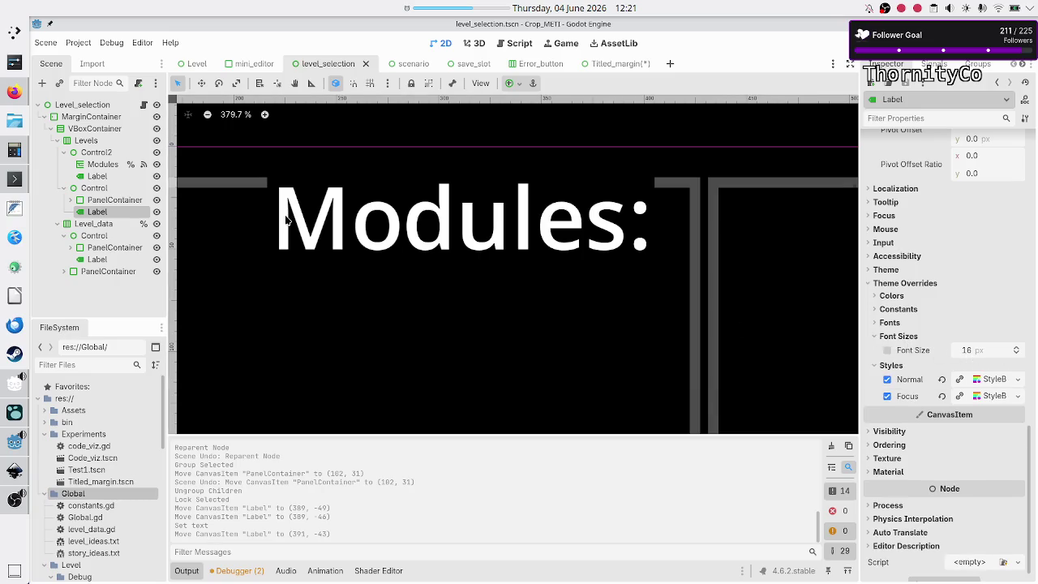
click(99, 178)
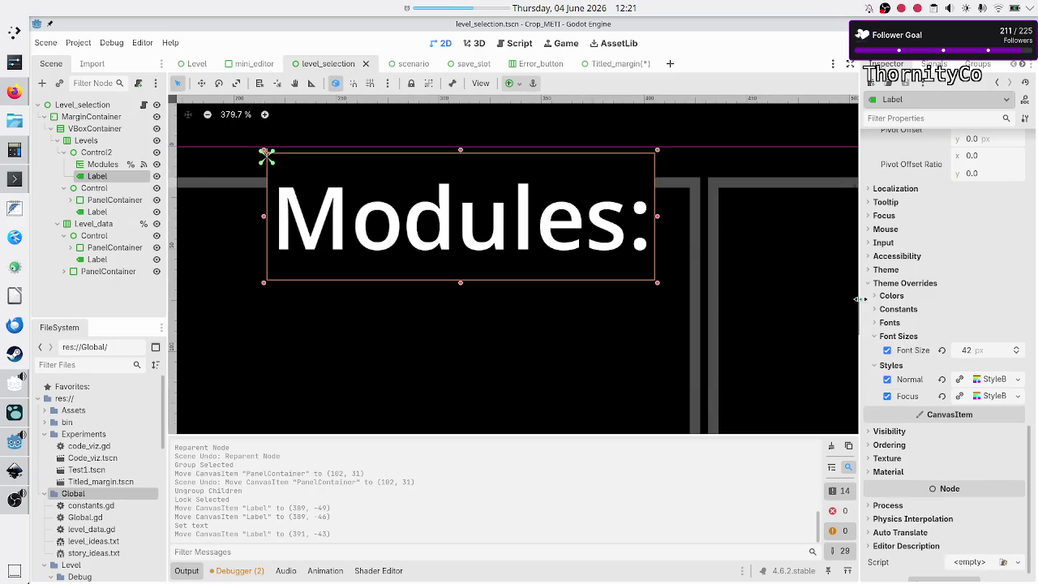
click(888, 350)
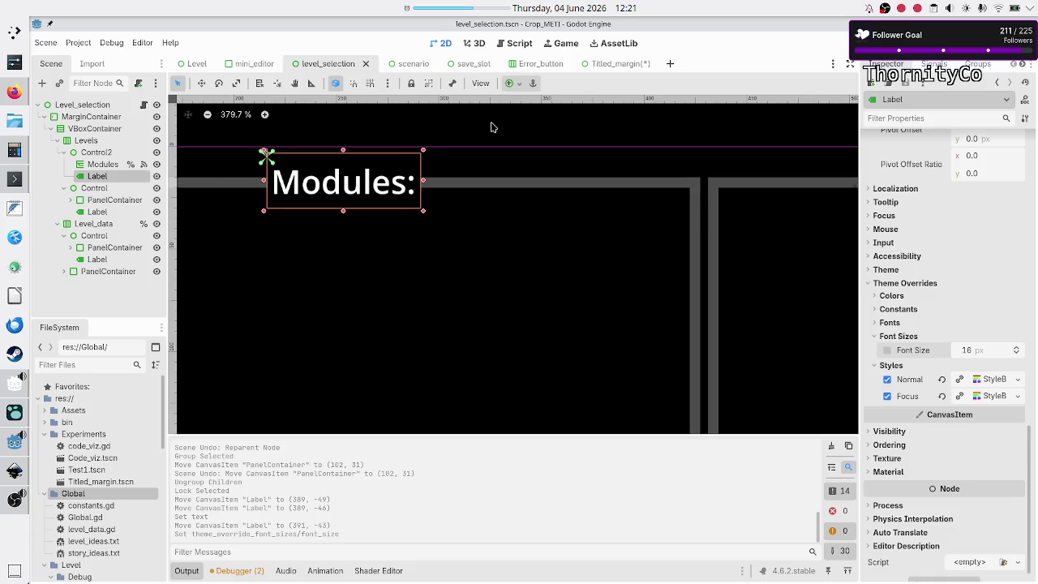
click(621, 65)
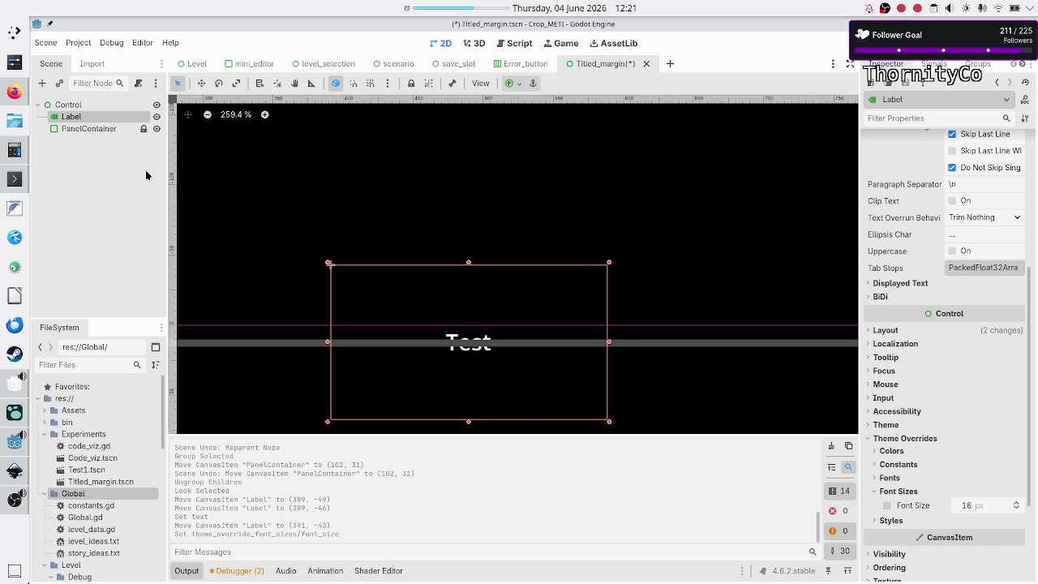
click(73, 116)
scroll(908, 401, down, 4)
click(901, 416)
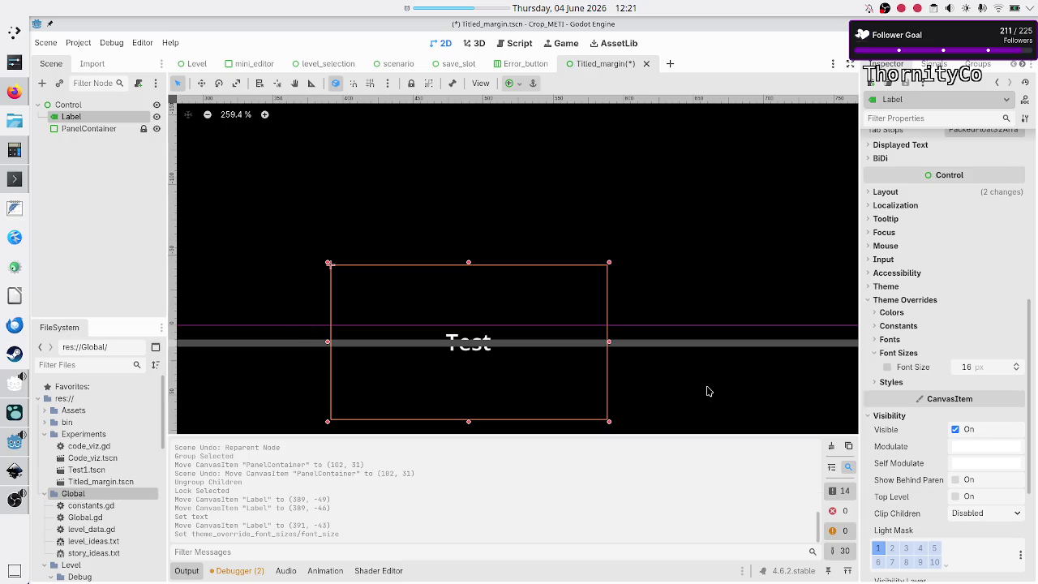
click(79, 105)
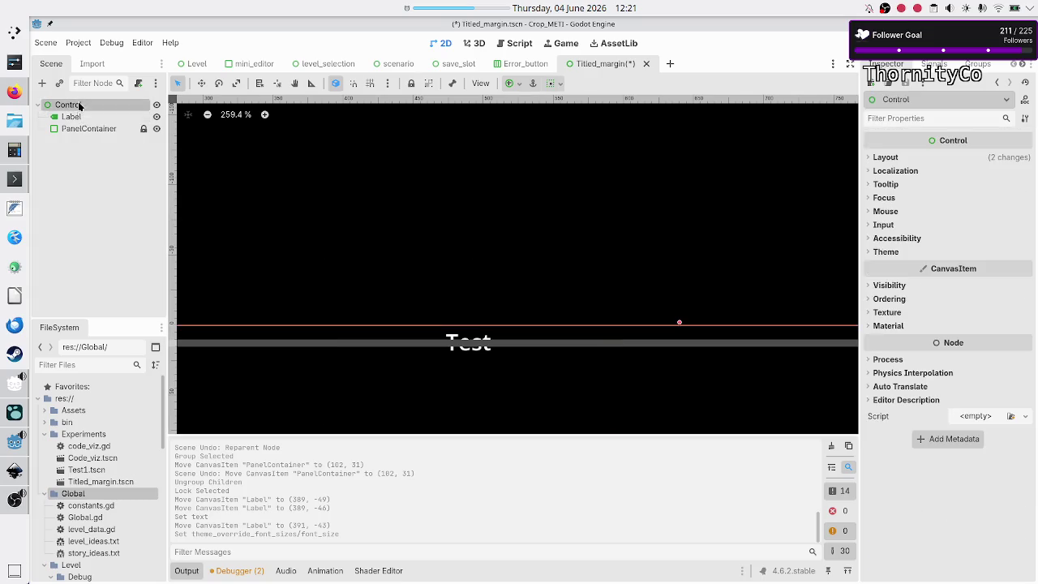
click(79, 133)
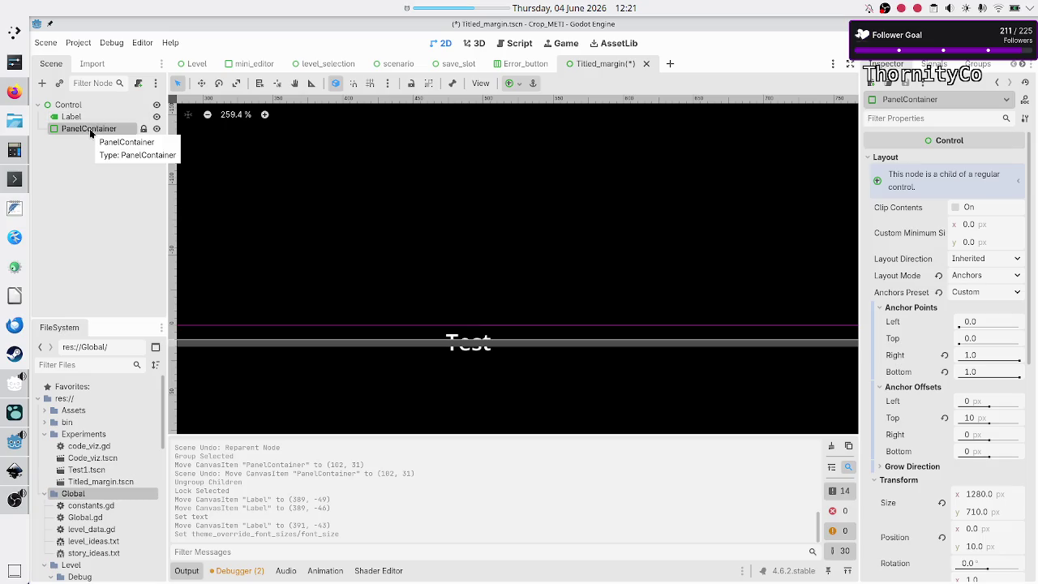
scroll(917, 450, down, 5)
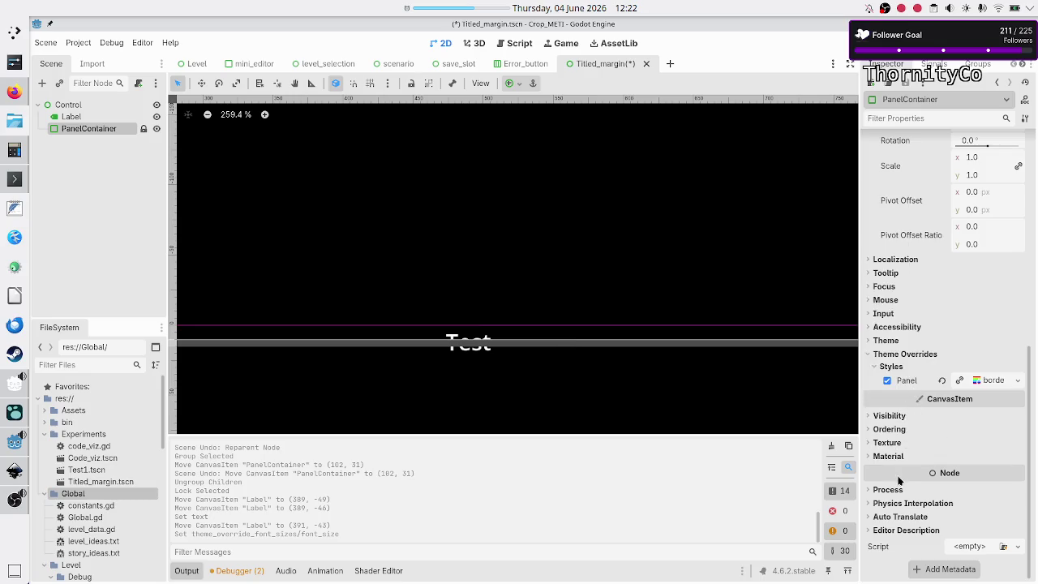
click(898, 416)
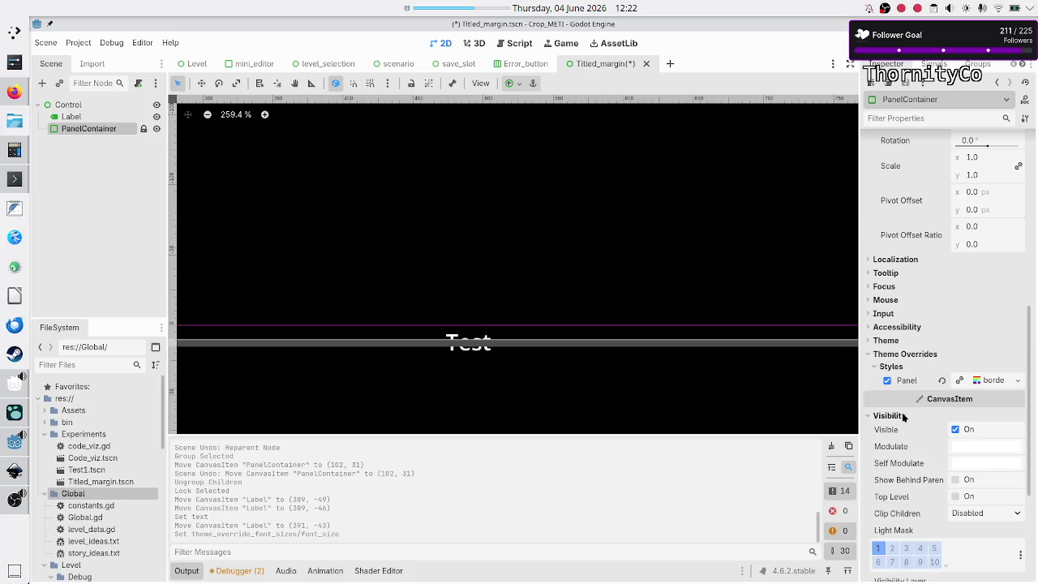
click(956, 482)
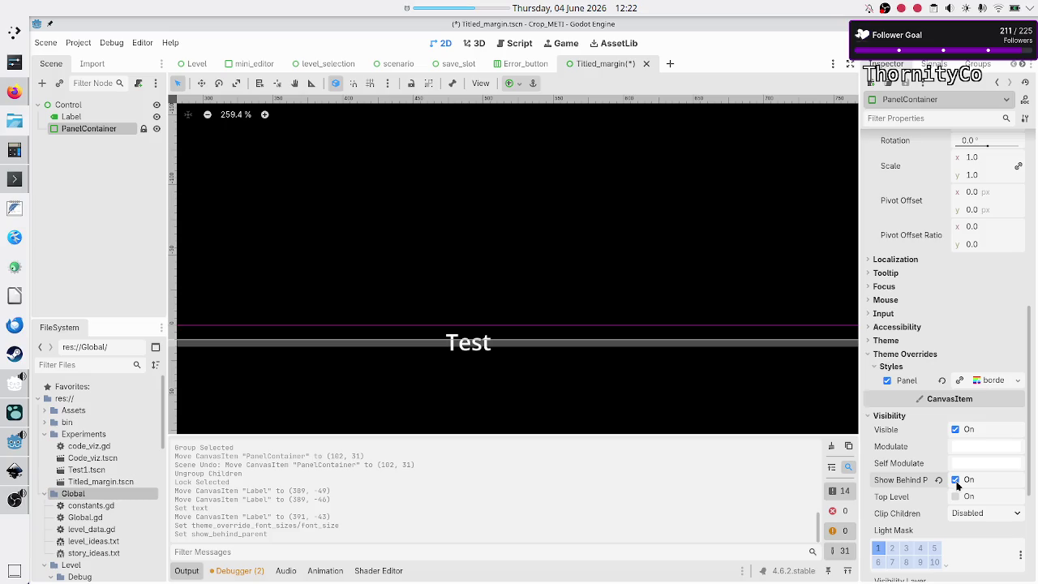
click(957, 482)
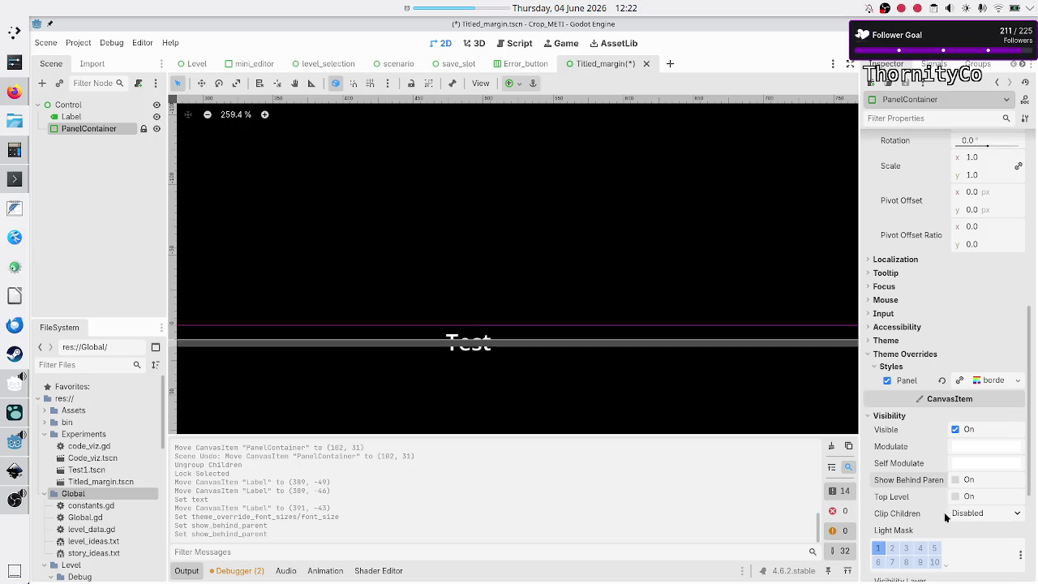
scroll(960, 528, down, 5)
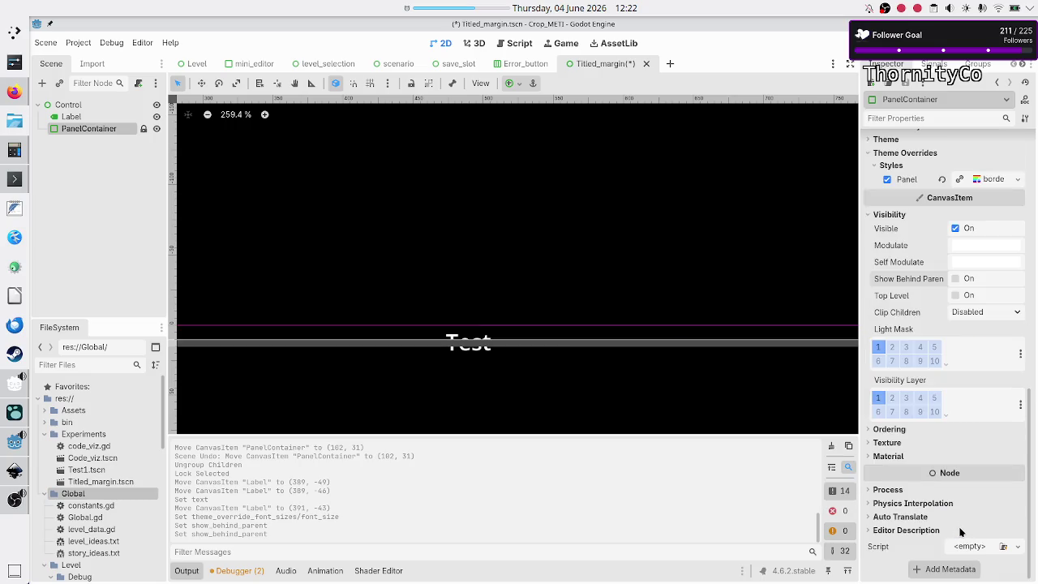
click(889, 430)
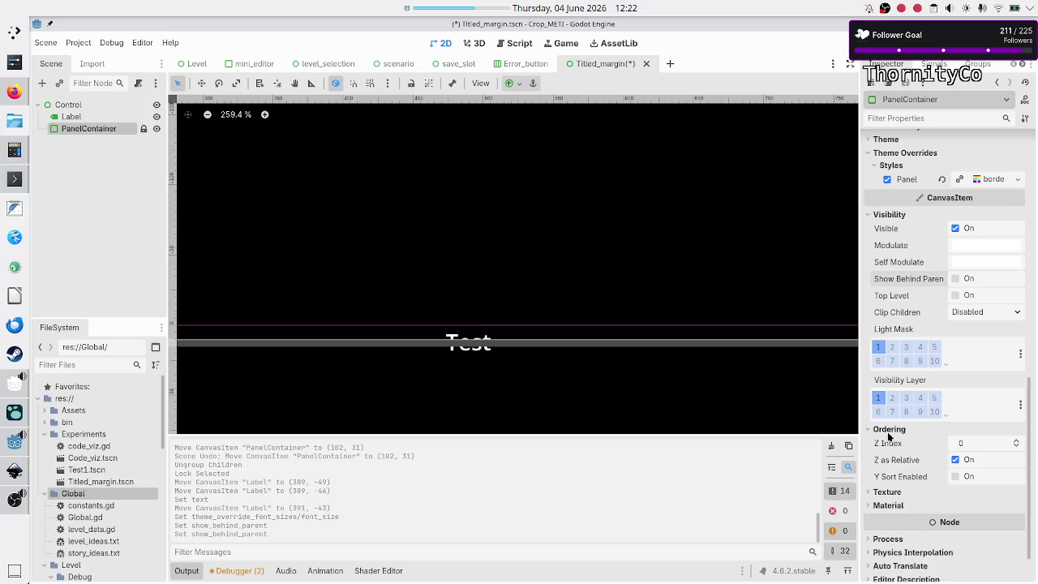
click(71, 117)
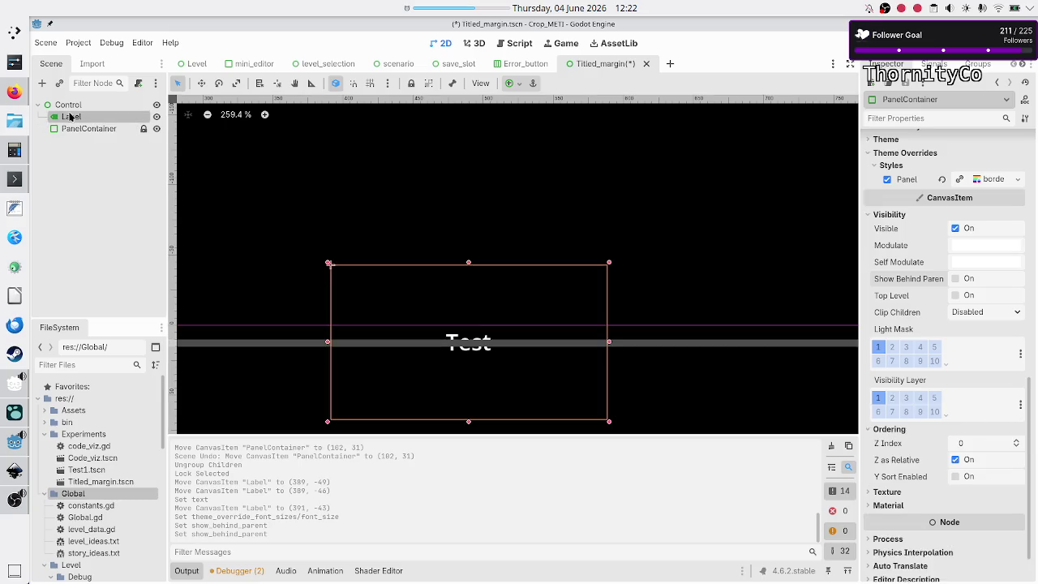
Set the Label's Z Index to 2 under CanvasItem > Ordering
scroll(913, 540, down, 5)
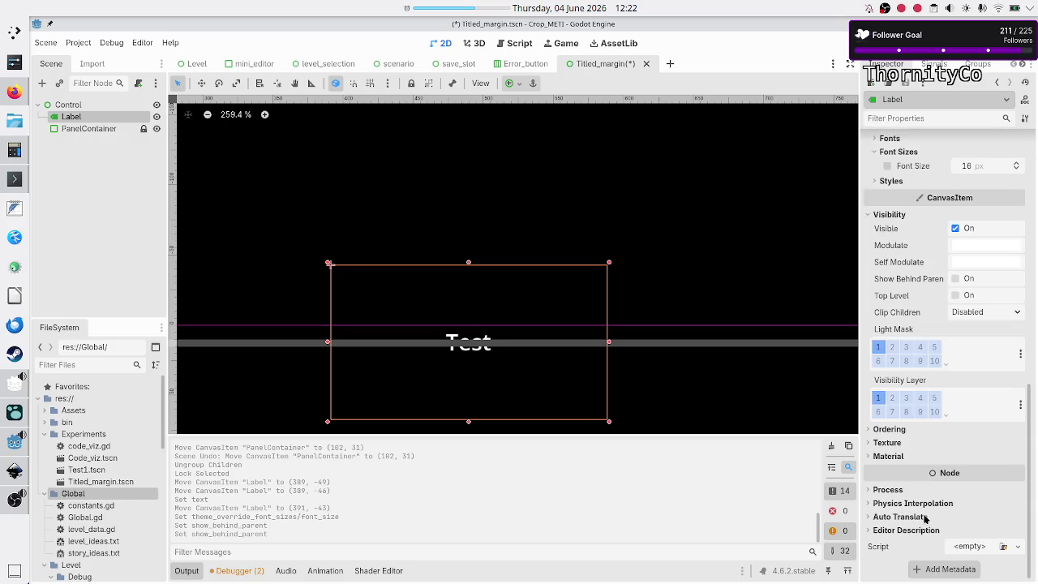
click(897, 430)
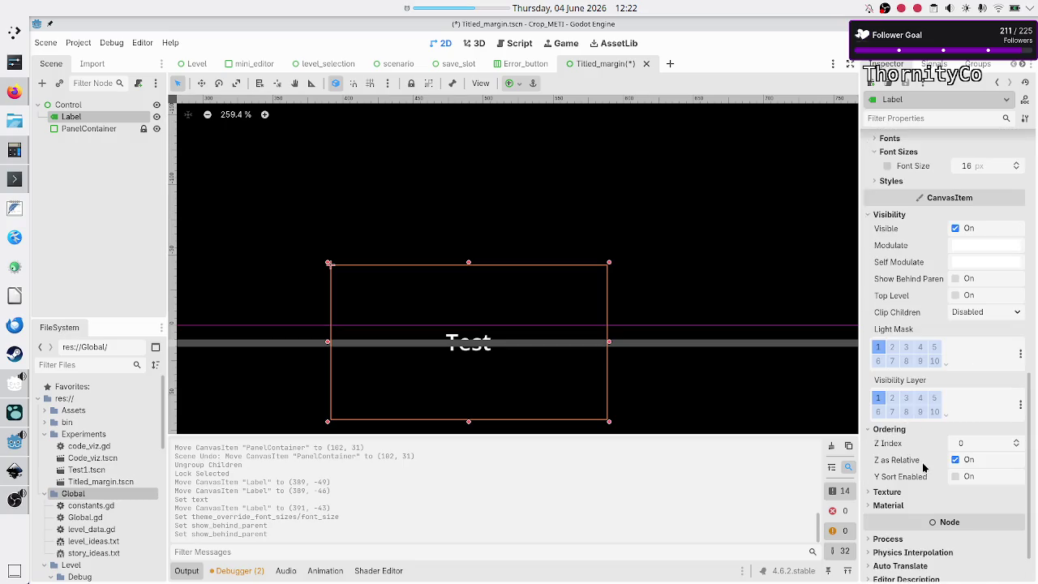
mouse_move(924, 468)
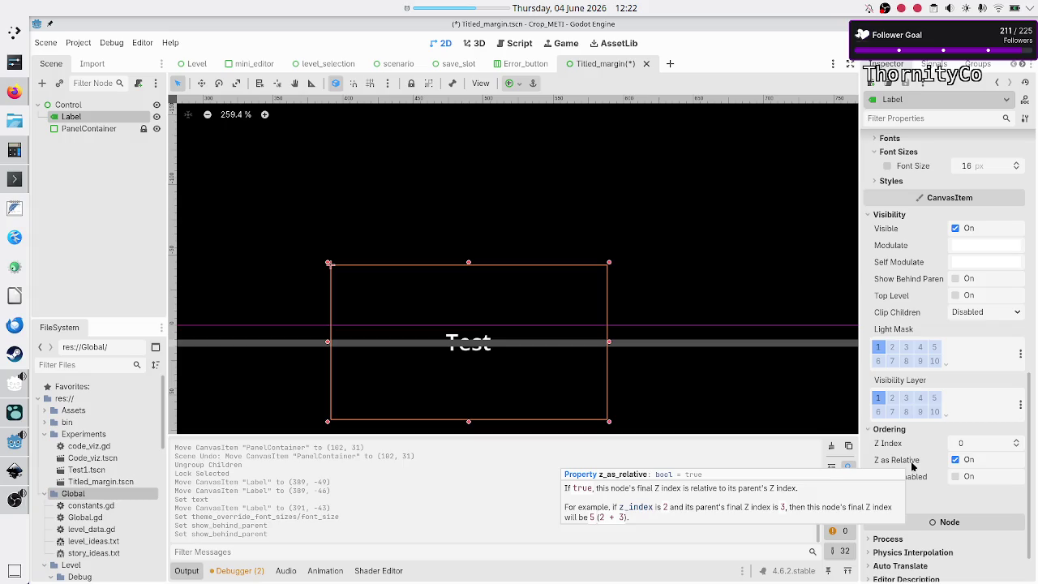
click(980, 446)
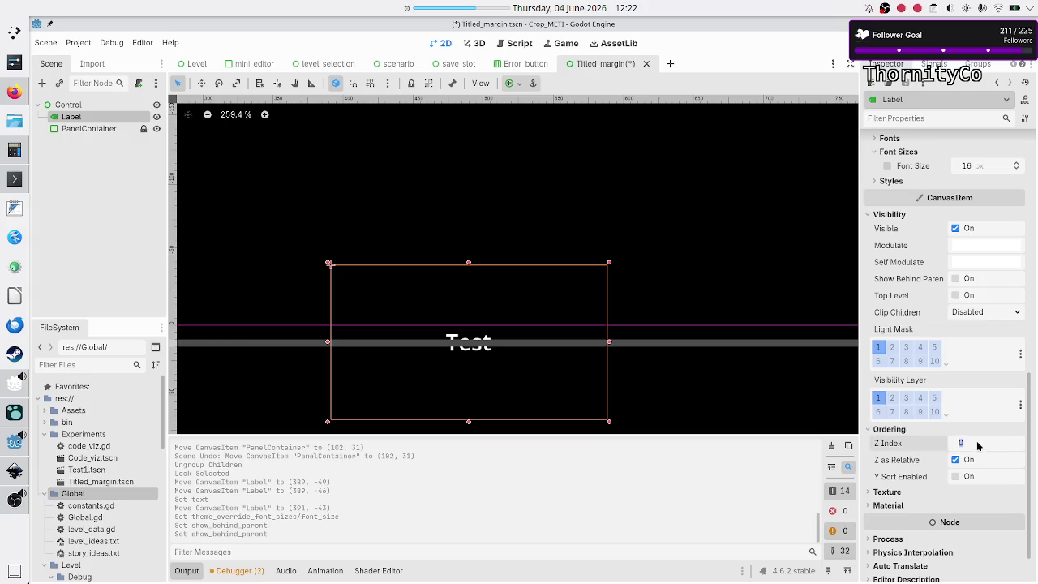
key(BackSpace)
text(2)
key(Return)
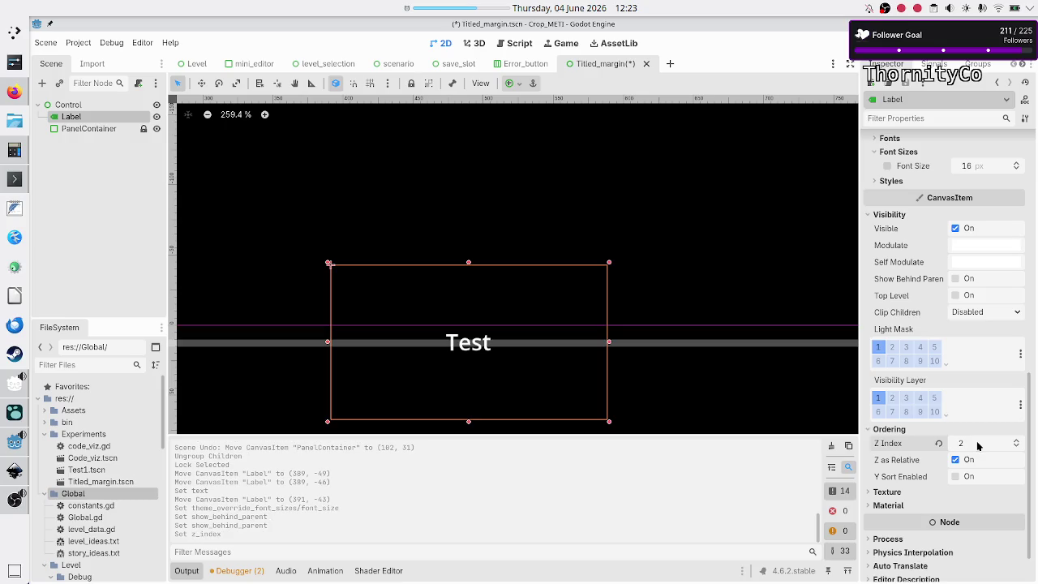
Compare the root Control's and PanelContainer's draw-order settings, then return to the Label and collapse Visibility
click(89, 130)
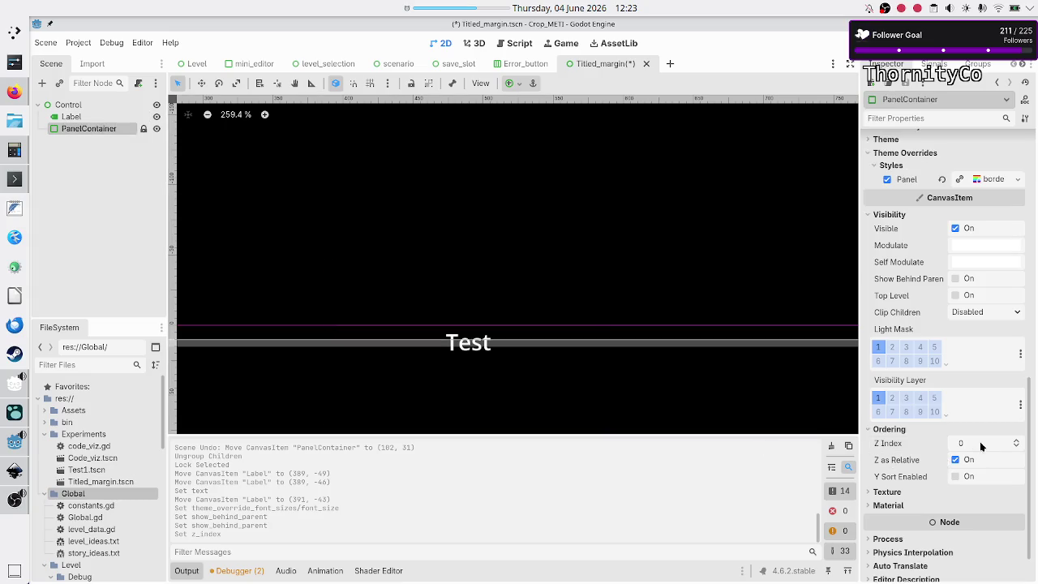
click(69, 105)
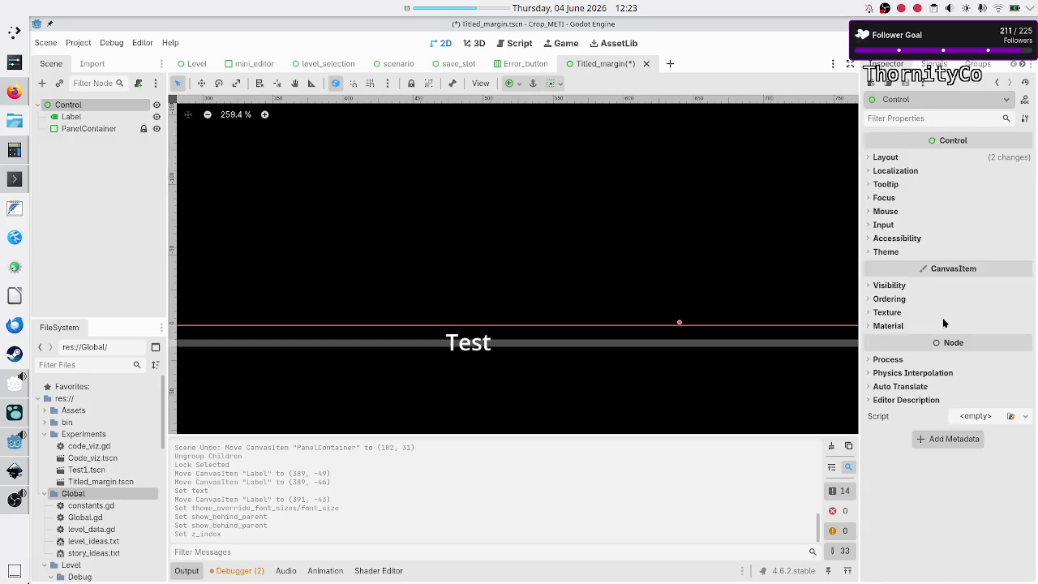
click(905, 286)
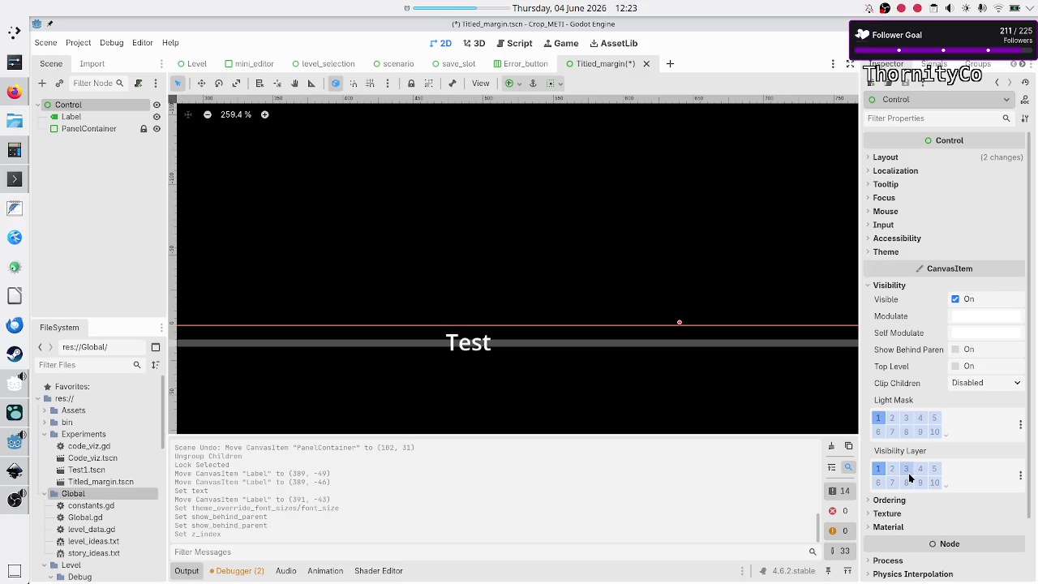
click(892, 499)
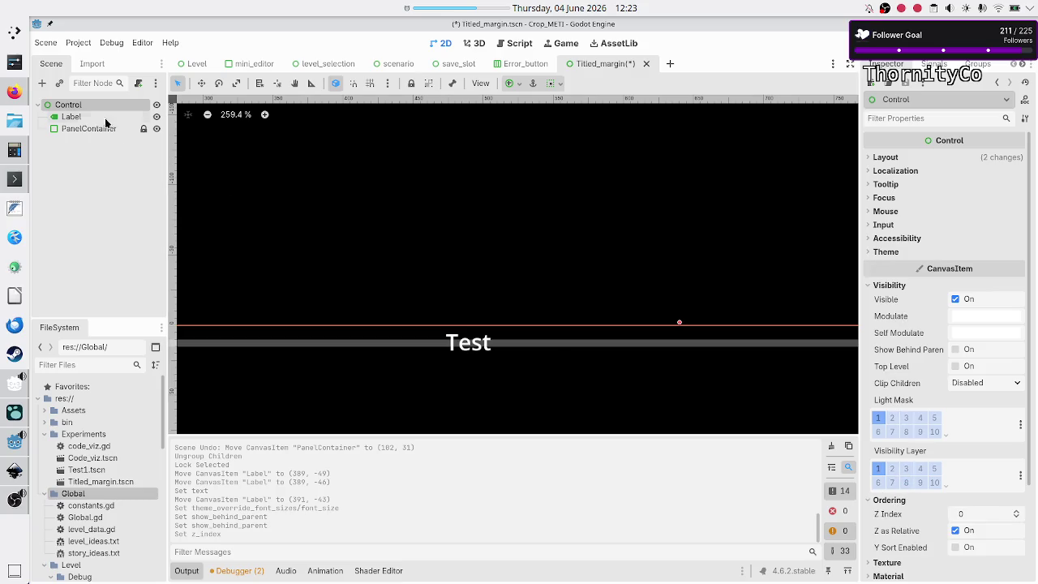
click(73, 128)
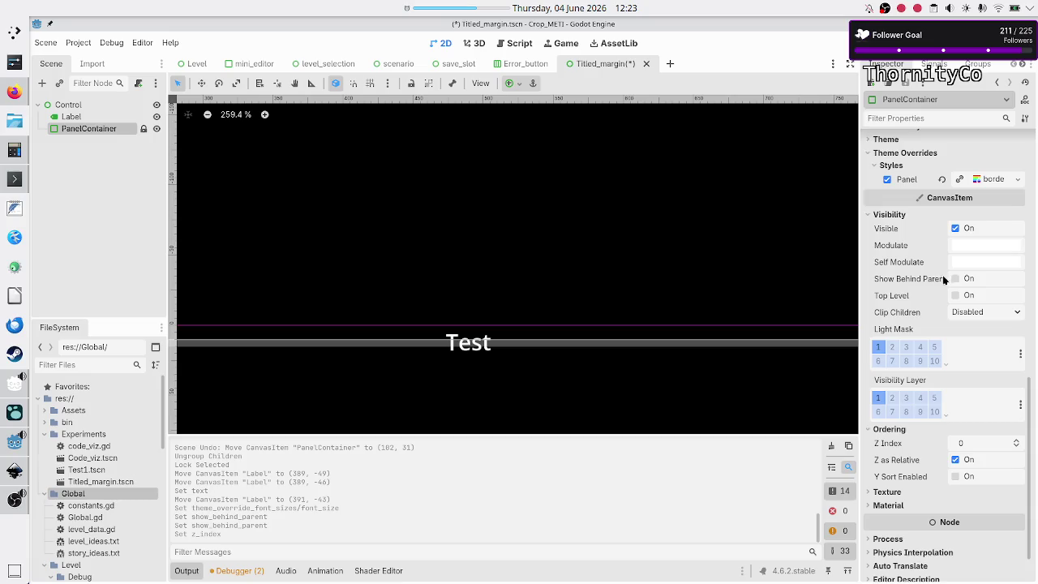
click(67, 118)
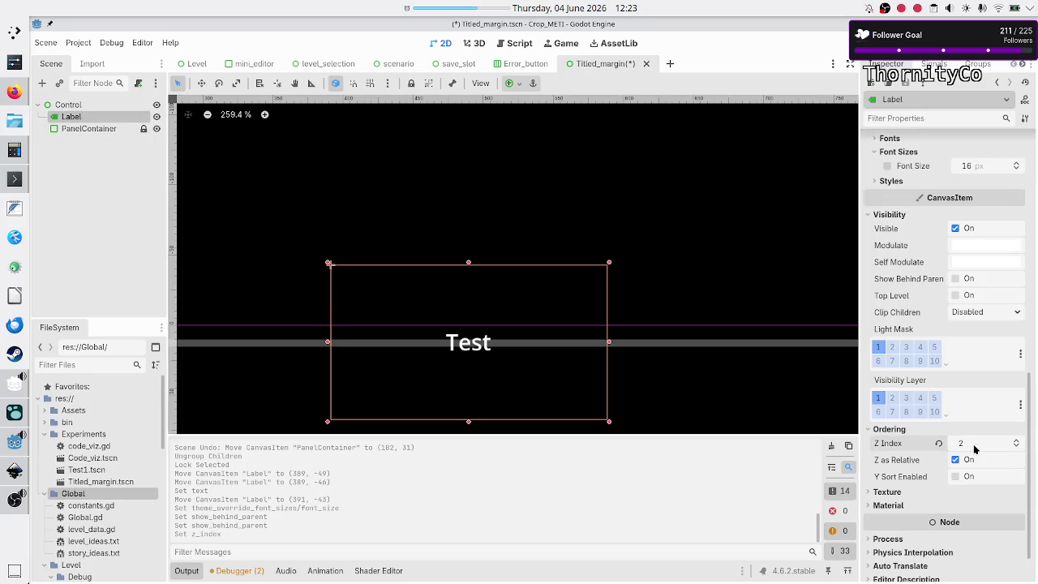
scroll(975, 448, down, 1)
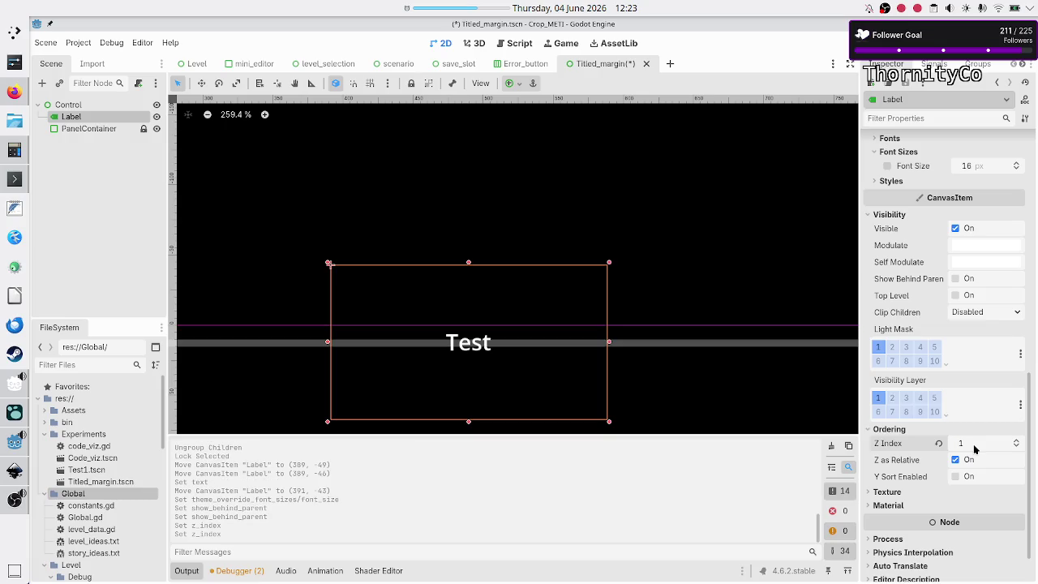
scroll(975, 449, down, 1)
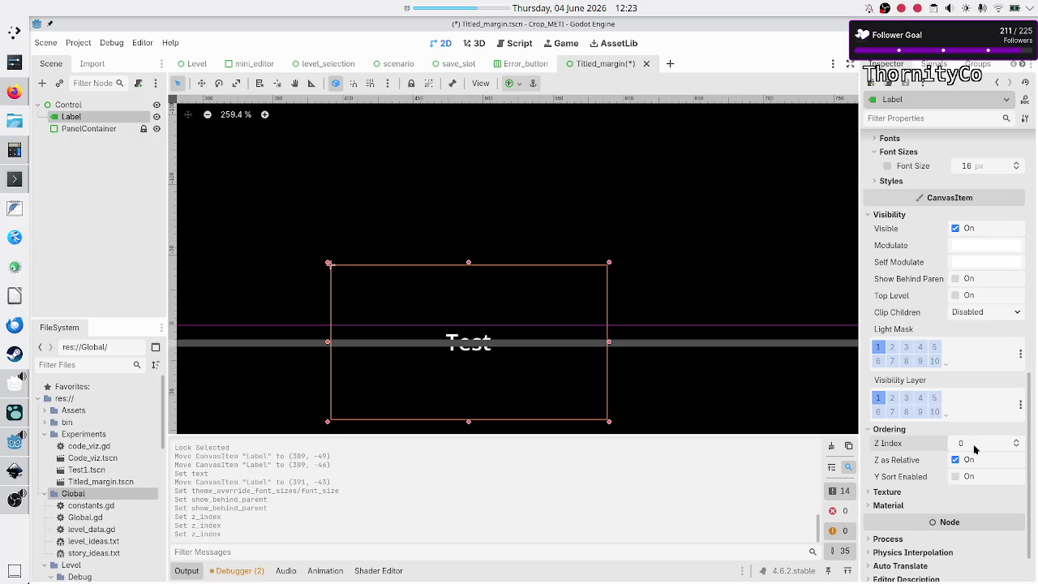
scroll(975, 448, up, 1)
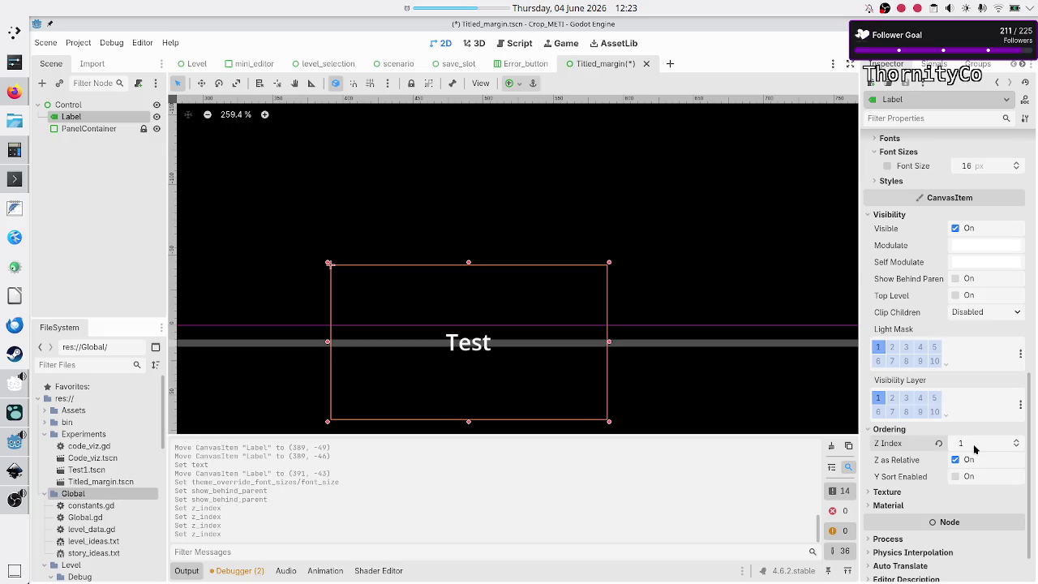
mouse_move(934, 444)
click(868, 214)
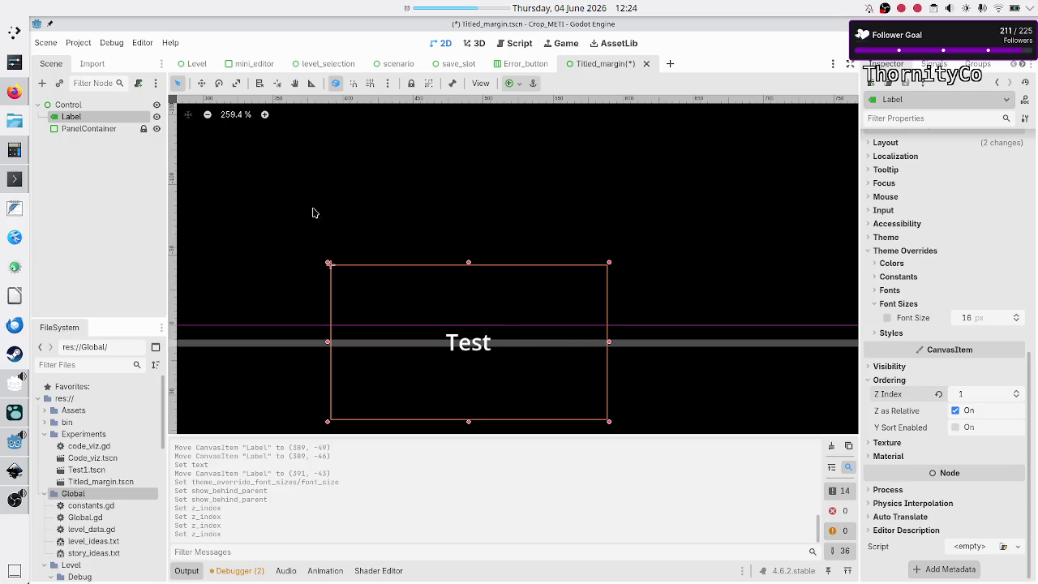
click(78, 131)
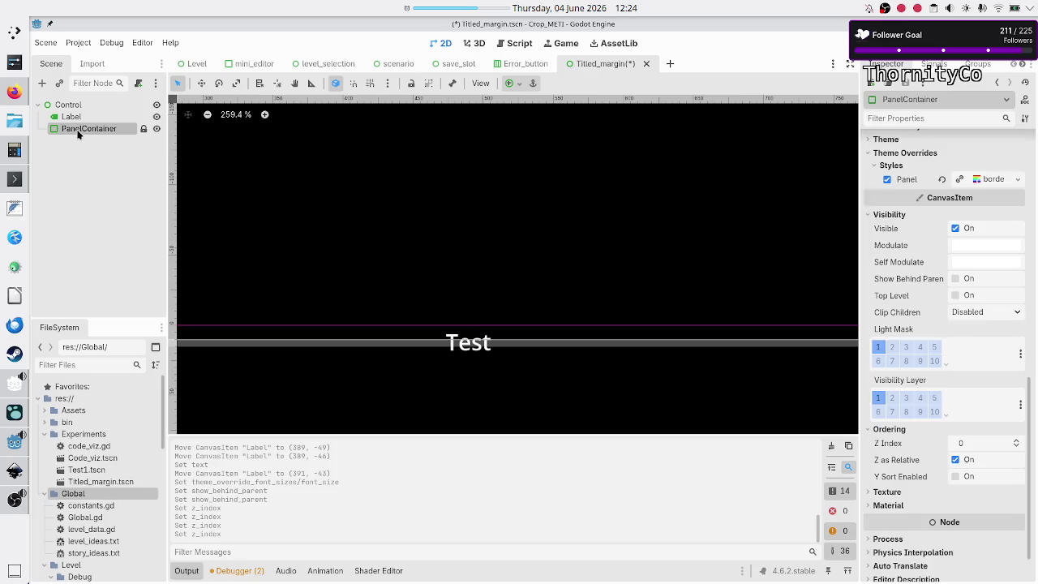
click(79, 121)
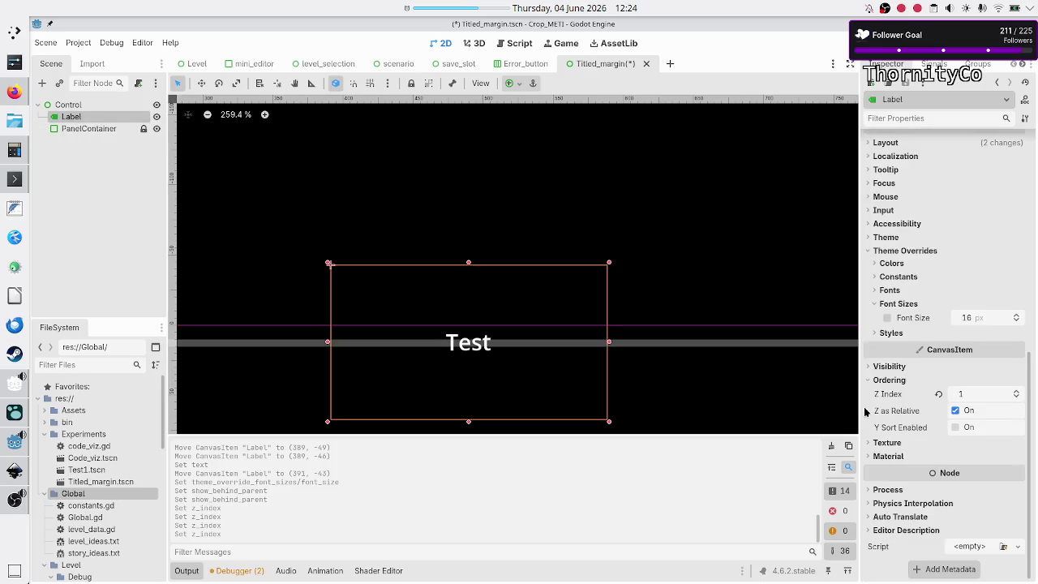
click(991, 395)
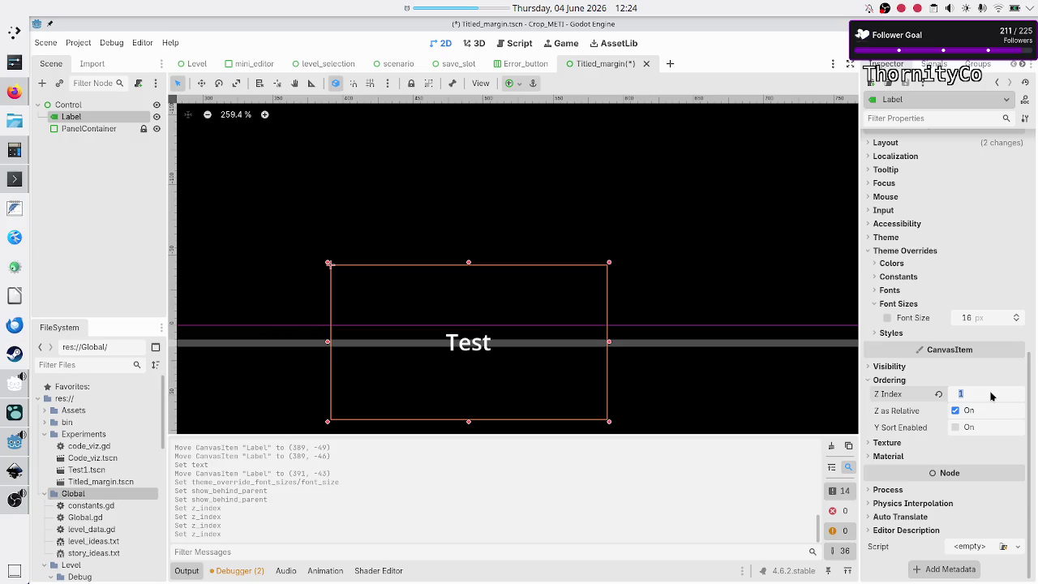
key(Return)
scroll(993, 249, up, 5)
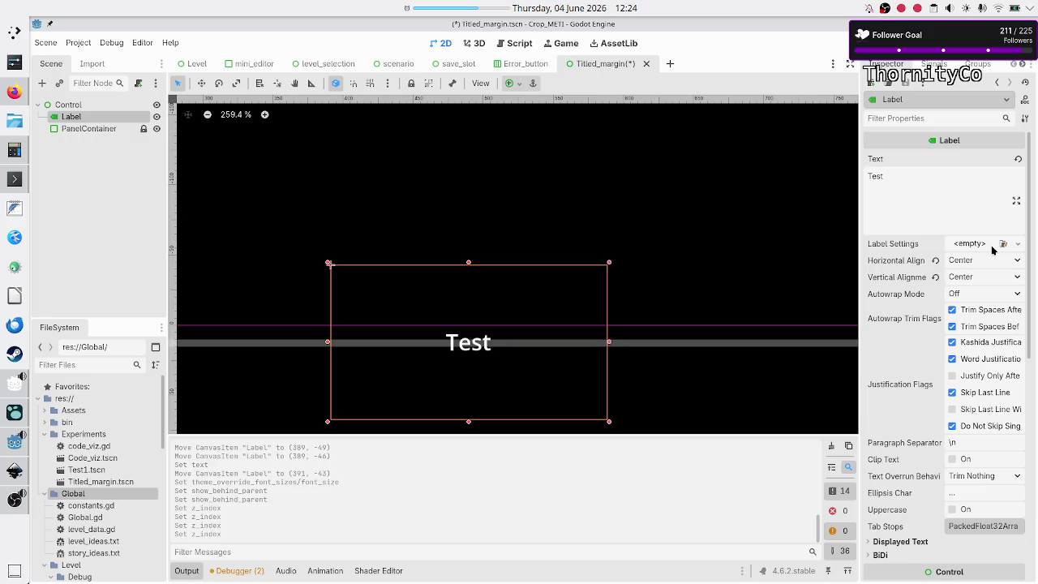
scroll(993, 249, down, 8)
scroll(883, 339, up, 3)
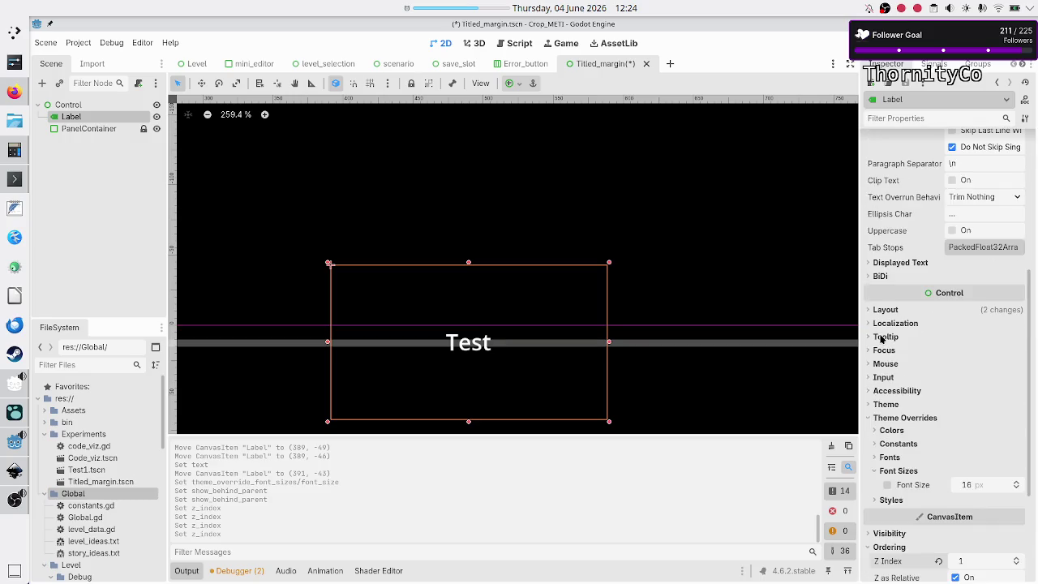
scroll(882, 339, up, 1)
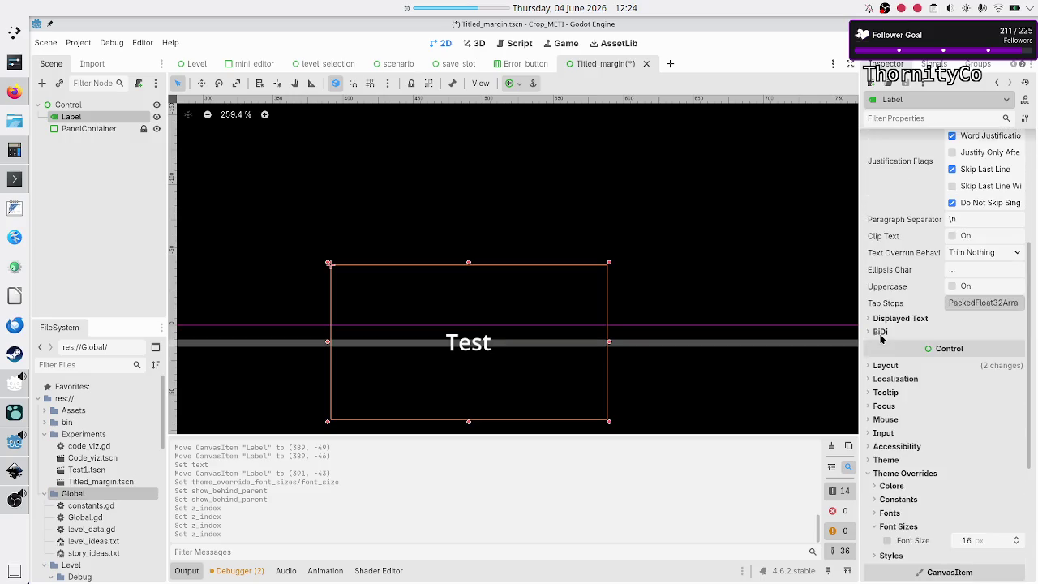
click(884, 365)
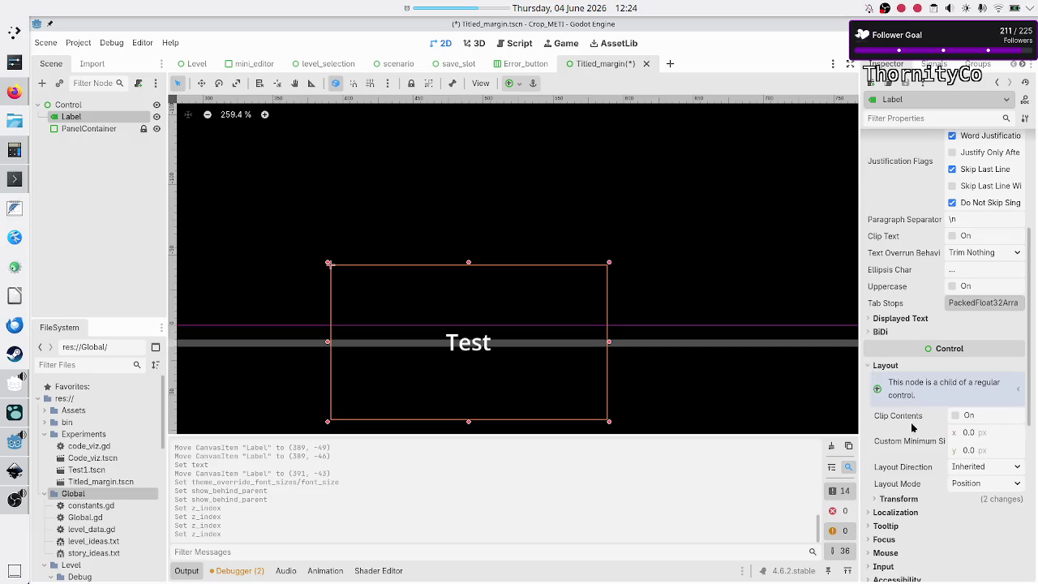
scroll(912, 428, down, 2)
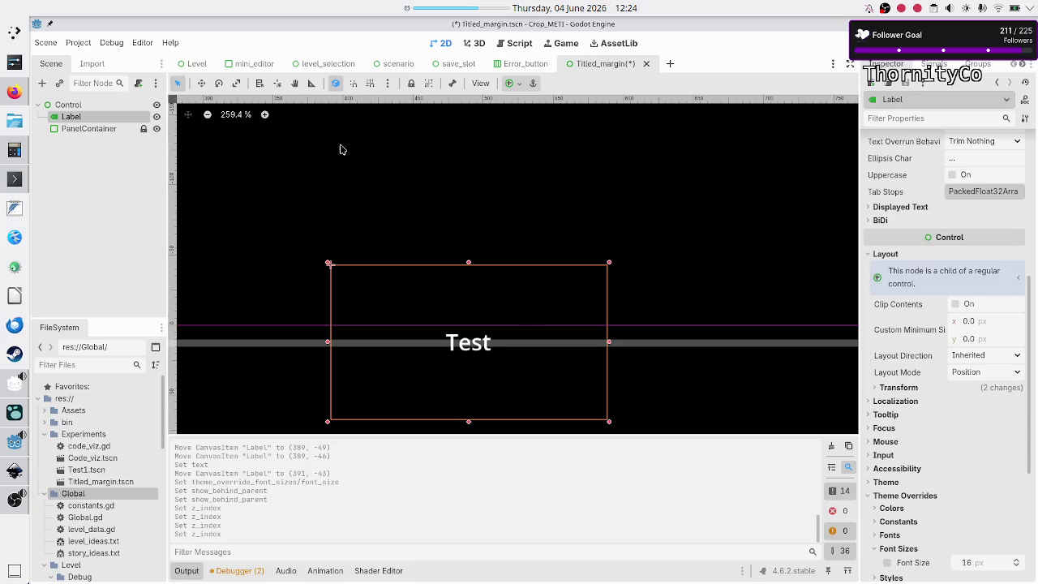
click(115, 129)
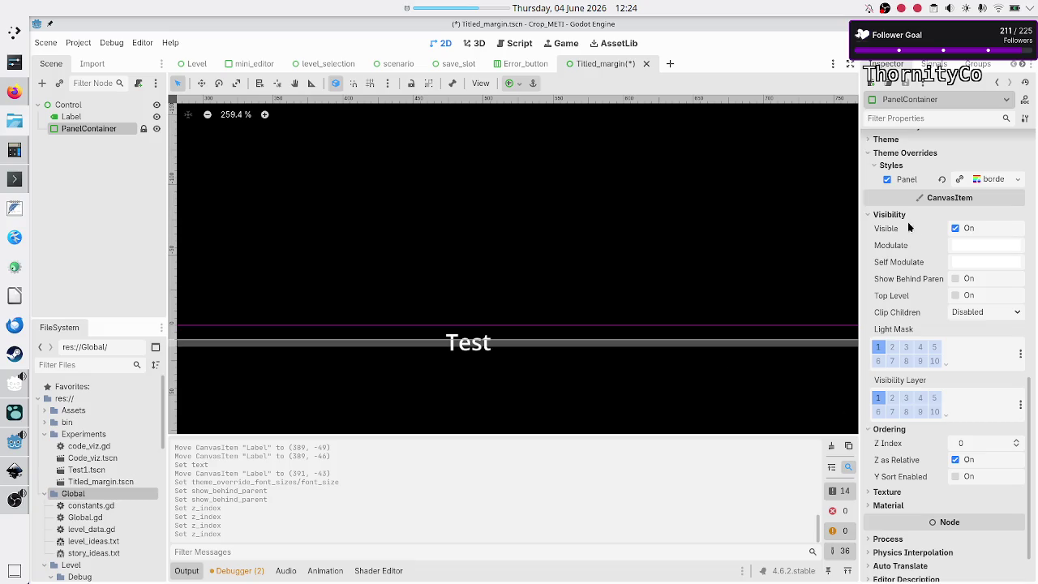
scroll(930, 244, up, 5)
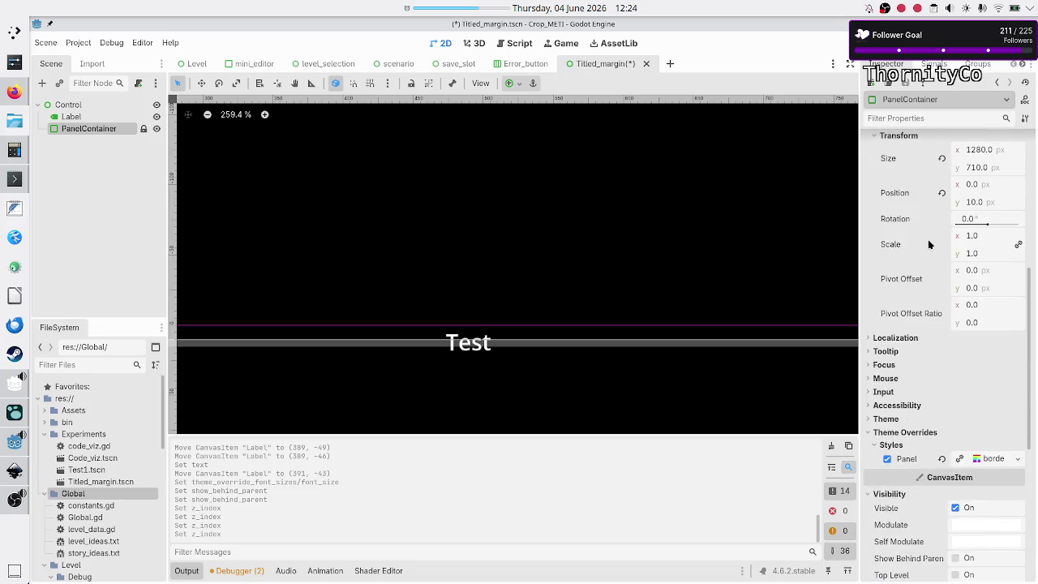
scroll(930, 244, up, 4)
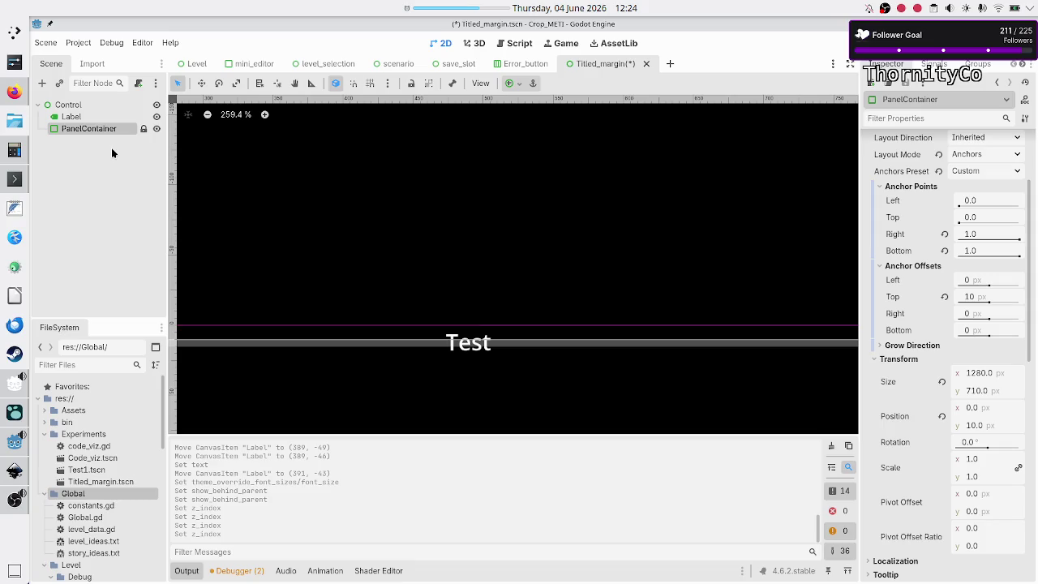
In level_selection, select Modules and expand its Panel StyleBoxFlat under Theme Overrides > Styles
click(308, 68)
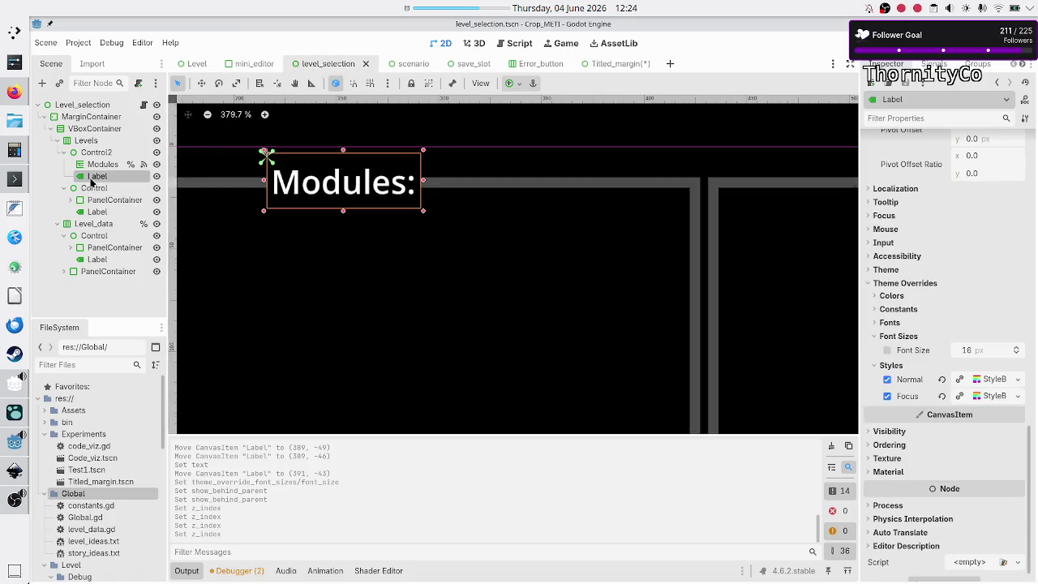
click(110, 165)
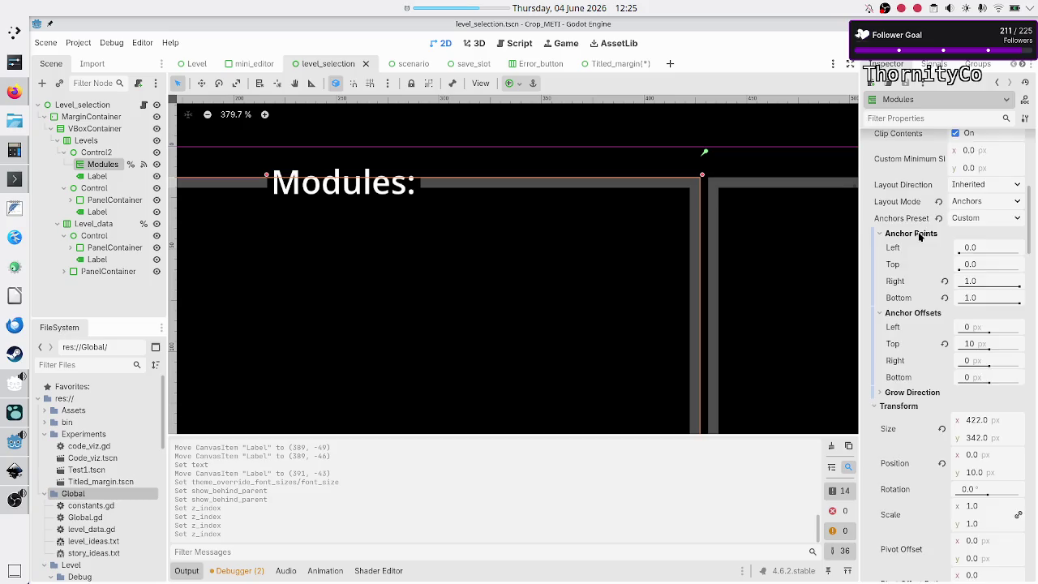
scroll(906, 311, down, 3)
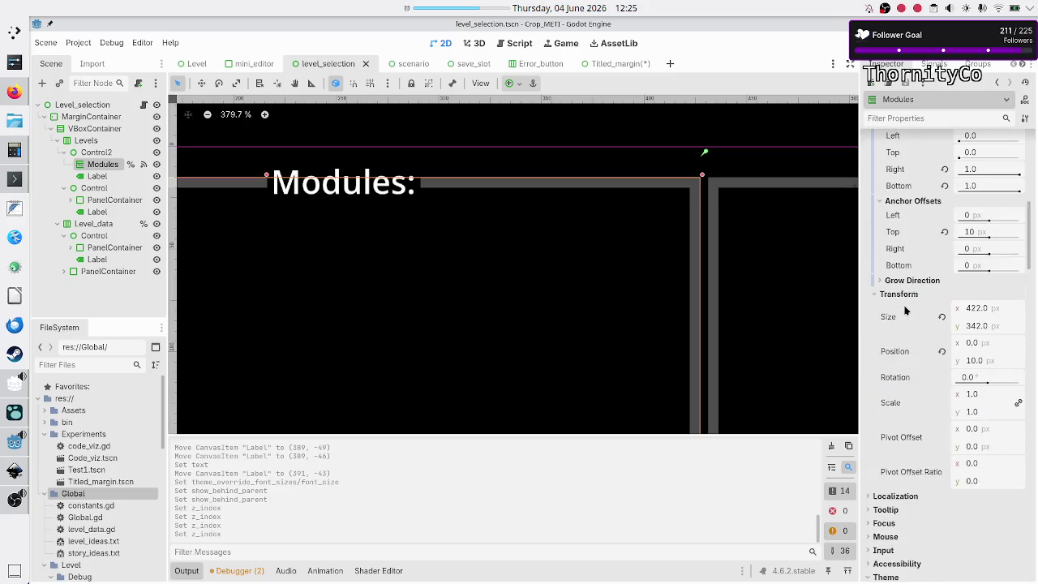
scroll(906, 310, down, 6)
scroll(906, 310, down, 10)
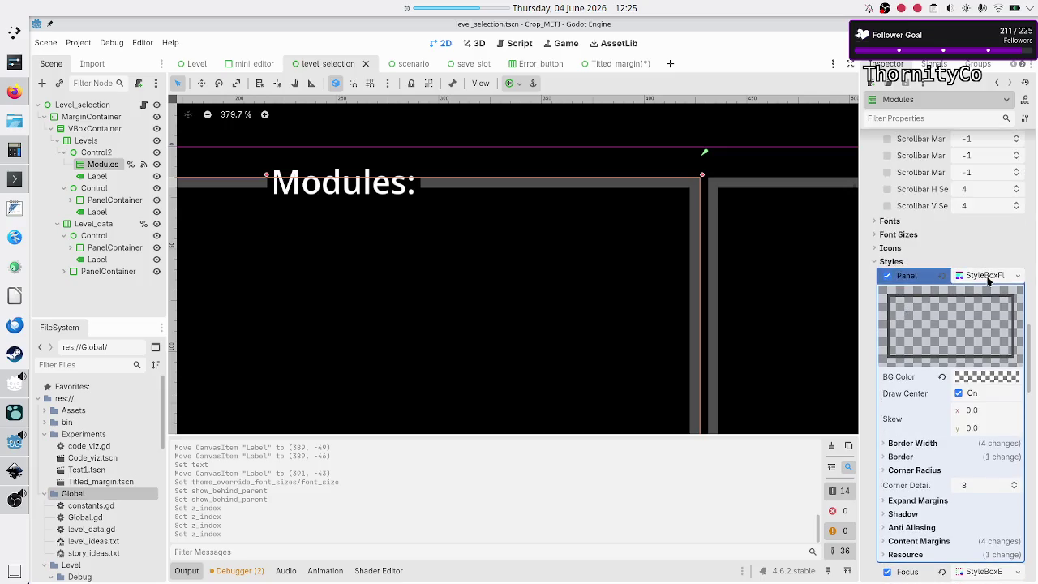
click(987, 276)
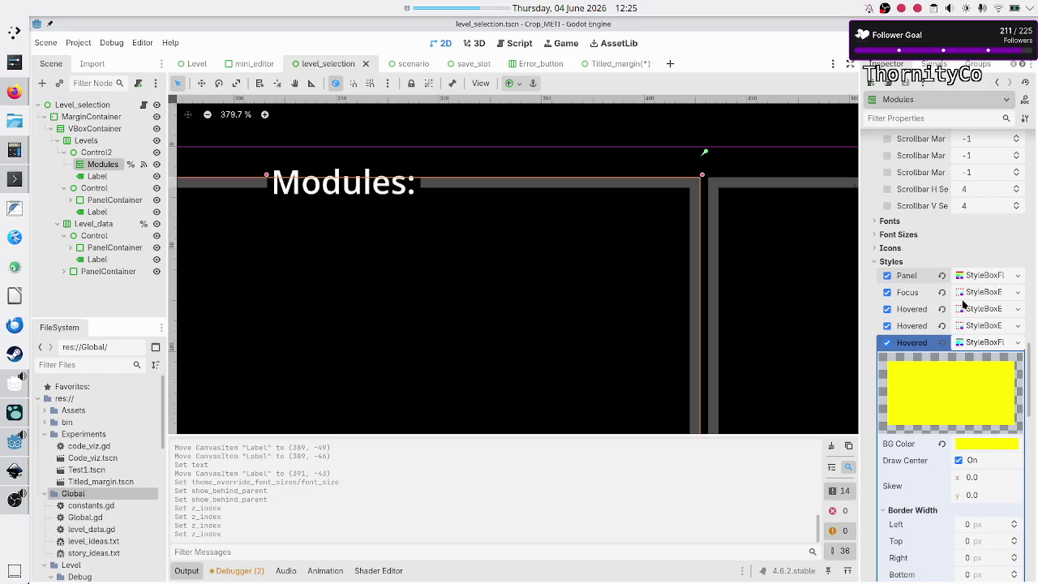
click(990, 277)
scroll(979, 341, down, 2)
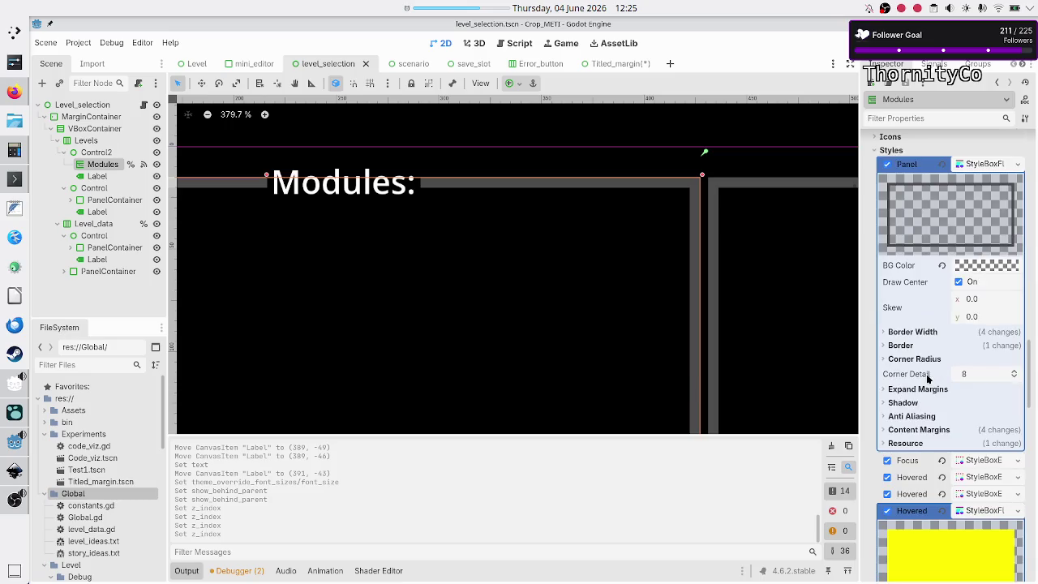
Expand the Border Width, Border and Content Margins sections, showing 5 px borders and 10 px margins
click(923, 333)
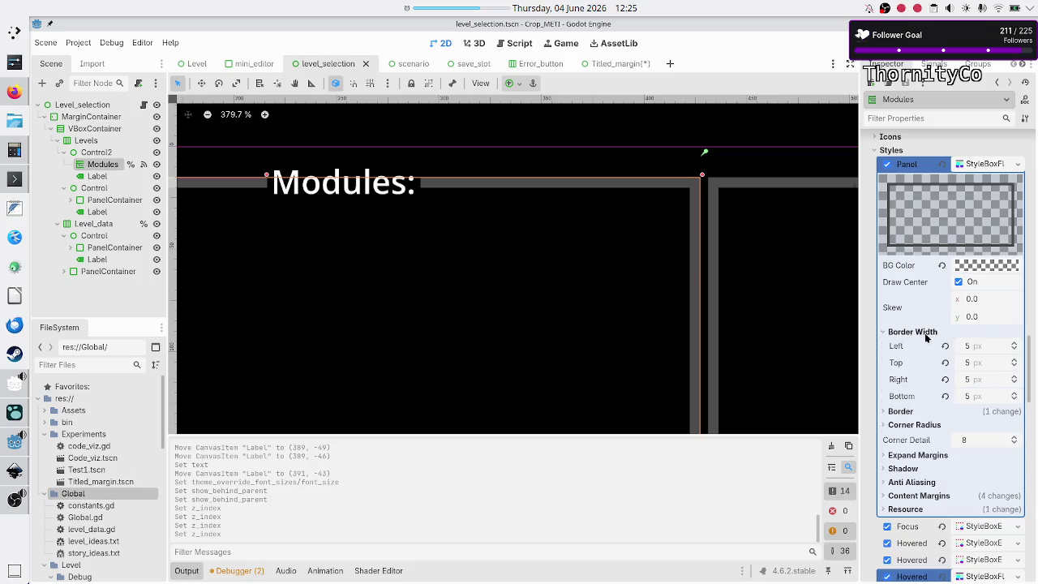
click(916, 412)
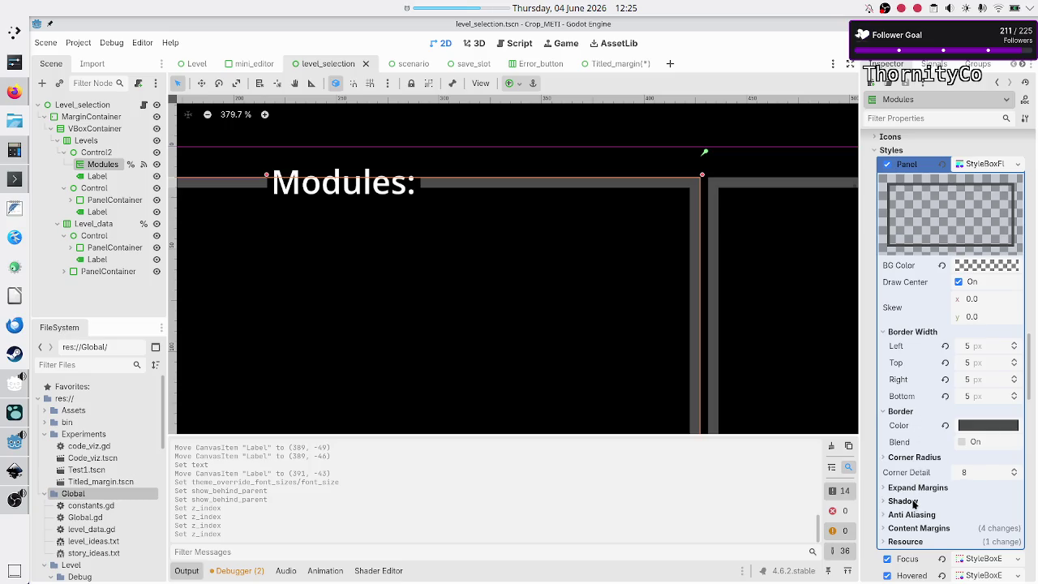
click(919, 528)
scroll(920, 490, down, 3)
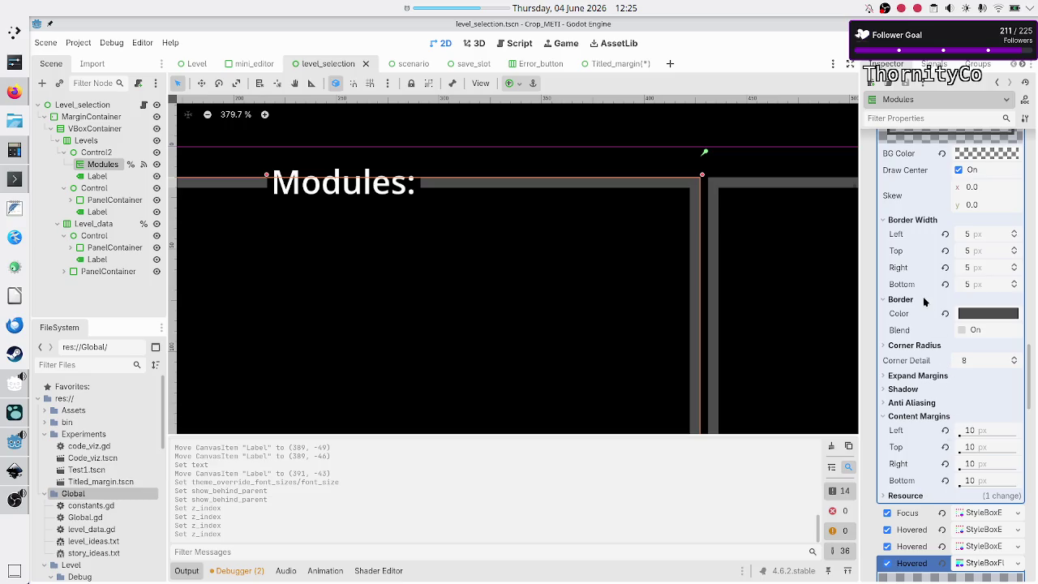
scroll(924, 302, up, 4)
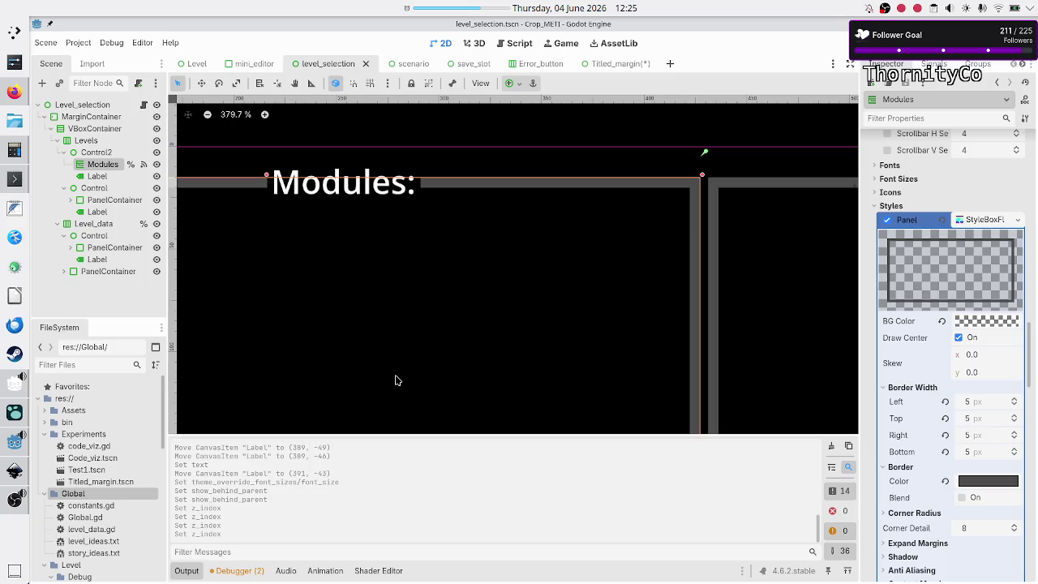
scroll(45, 471, down, 4)
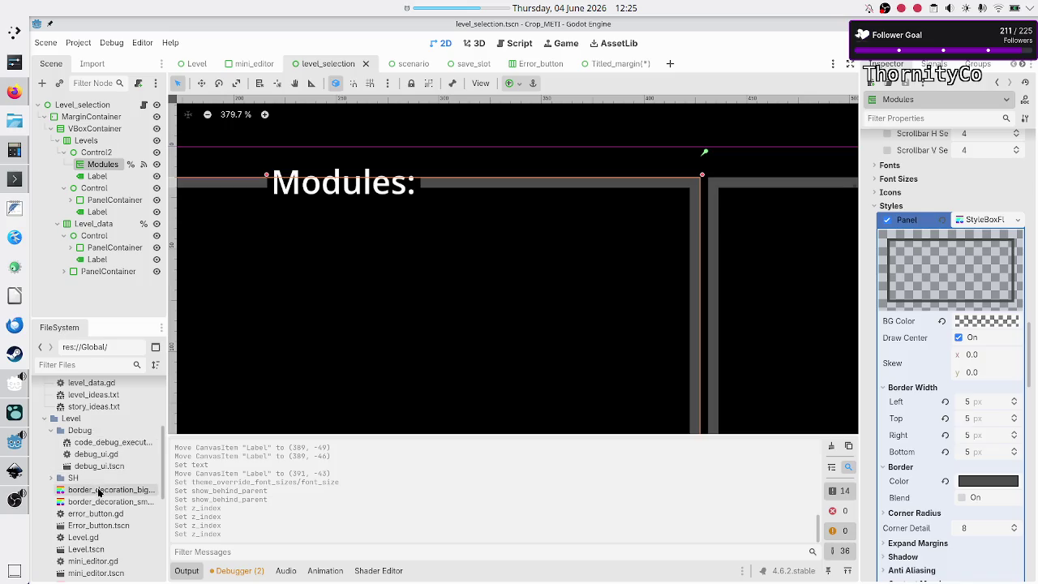
Load border_decoration_big.tres in the Inspector and review its 5 px borders, corner detail 8 and 10 px margins
click(99, 491)
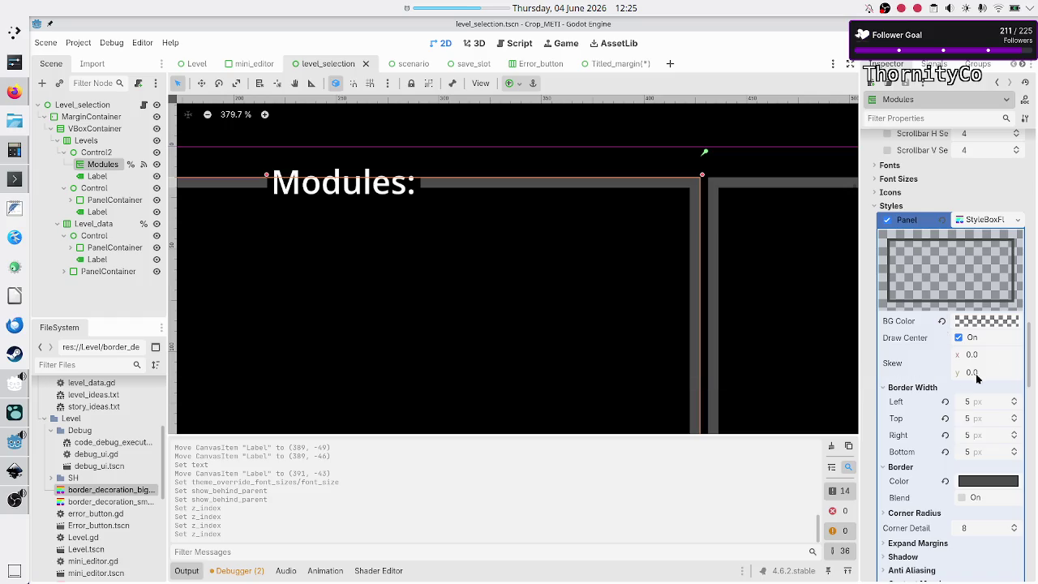
scroll(930, 396, down, 4)
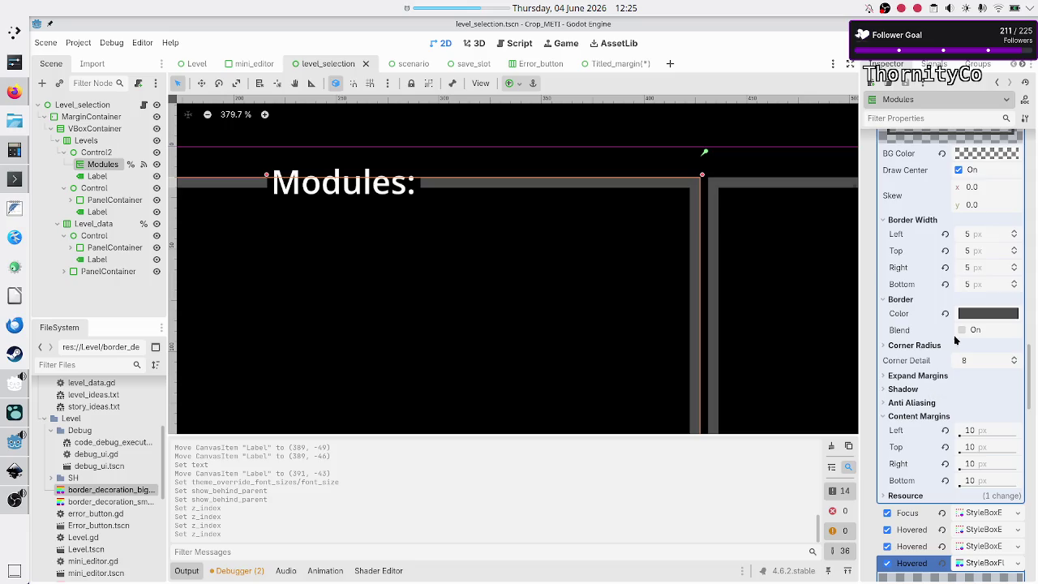
click(111, 490)
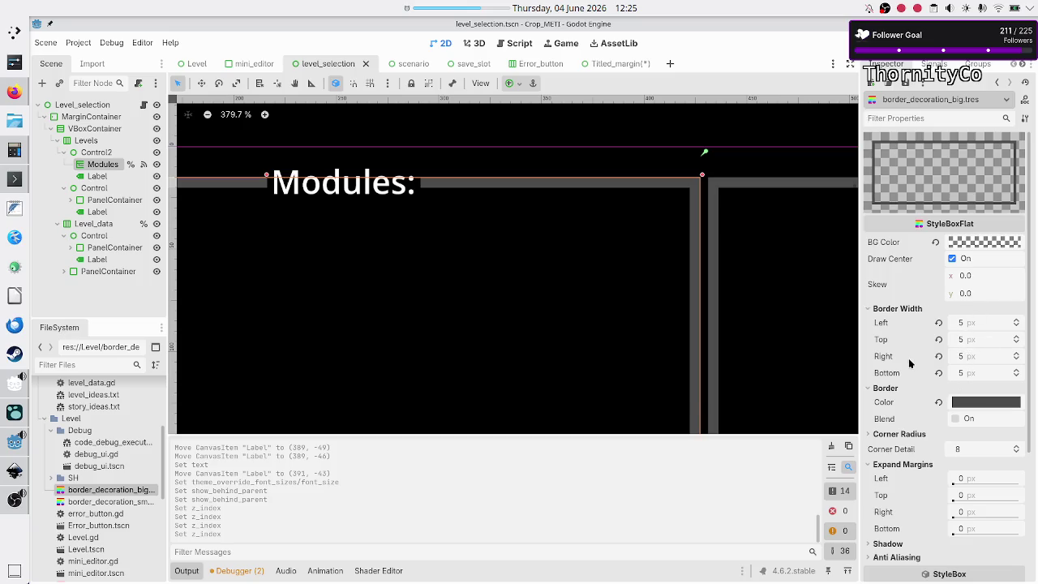
scroll(909, 358, down, 3)
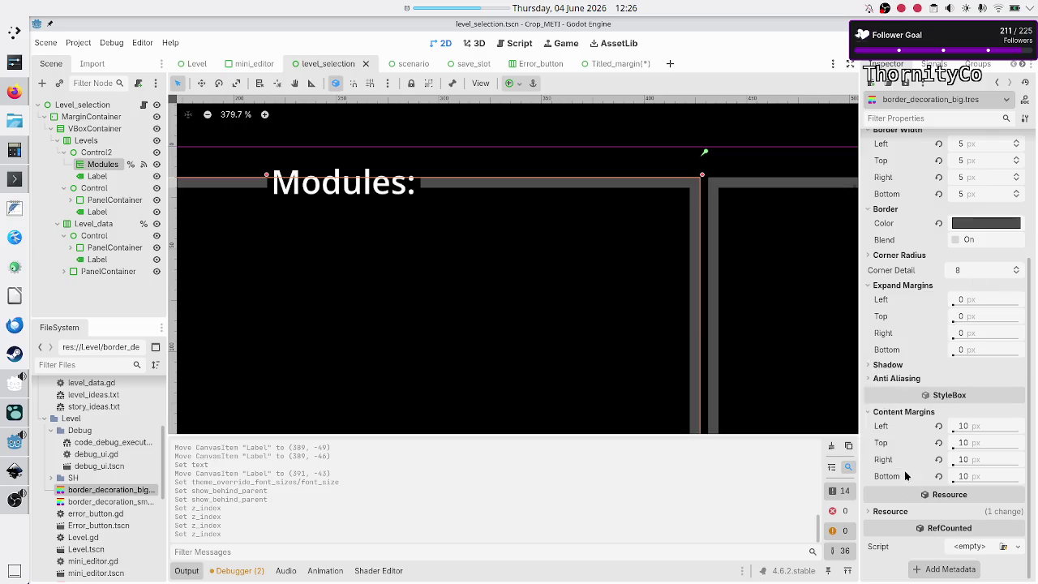
scroll(902, 461, up, 4)
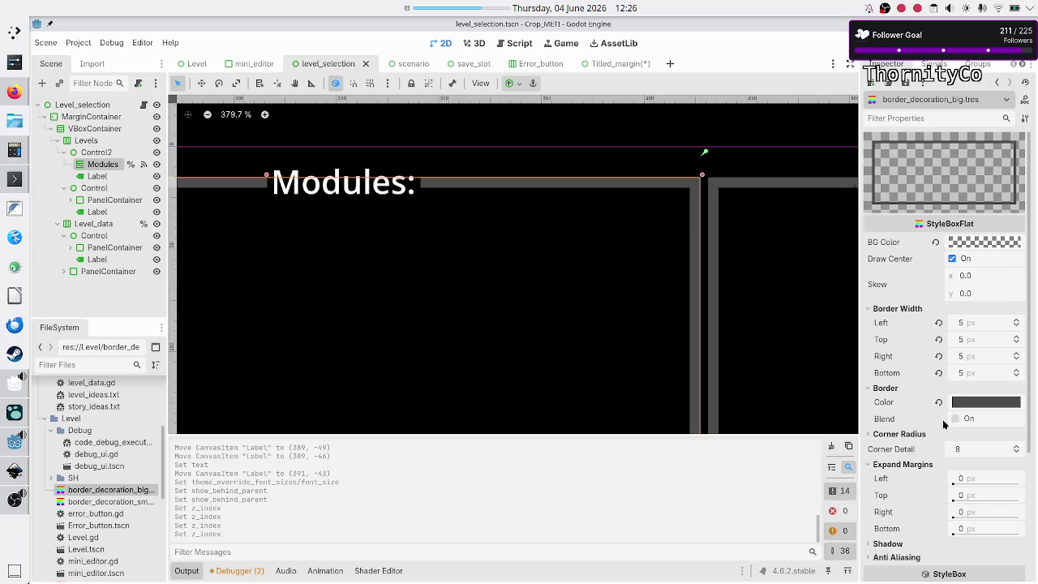
mouse_move(943, 426)
scroll(924, 473, down, 5)
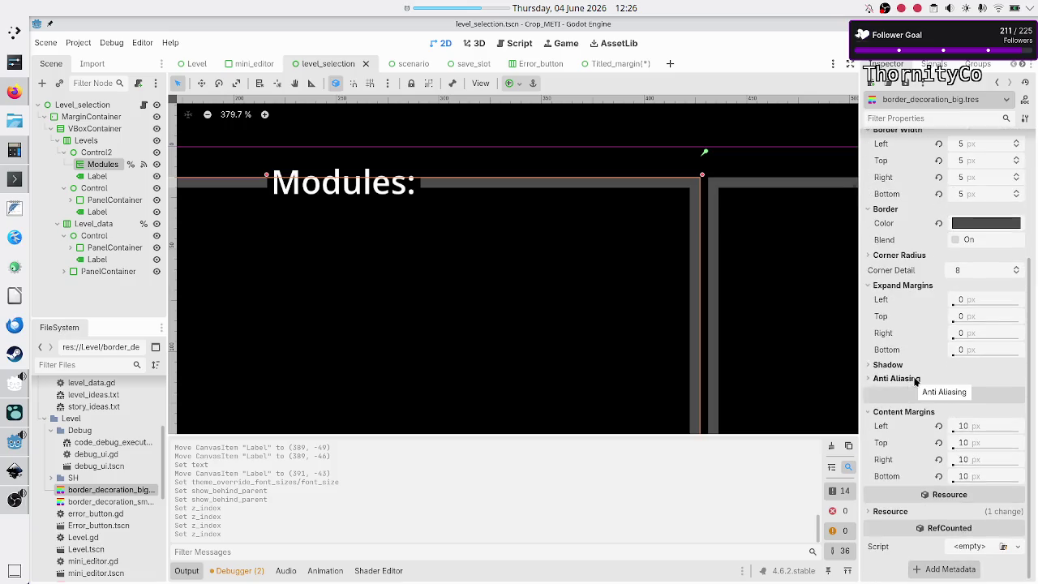
scroll(903, 283, up, 5)
scroll(903, 283, down, 5)
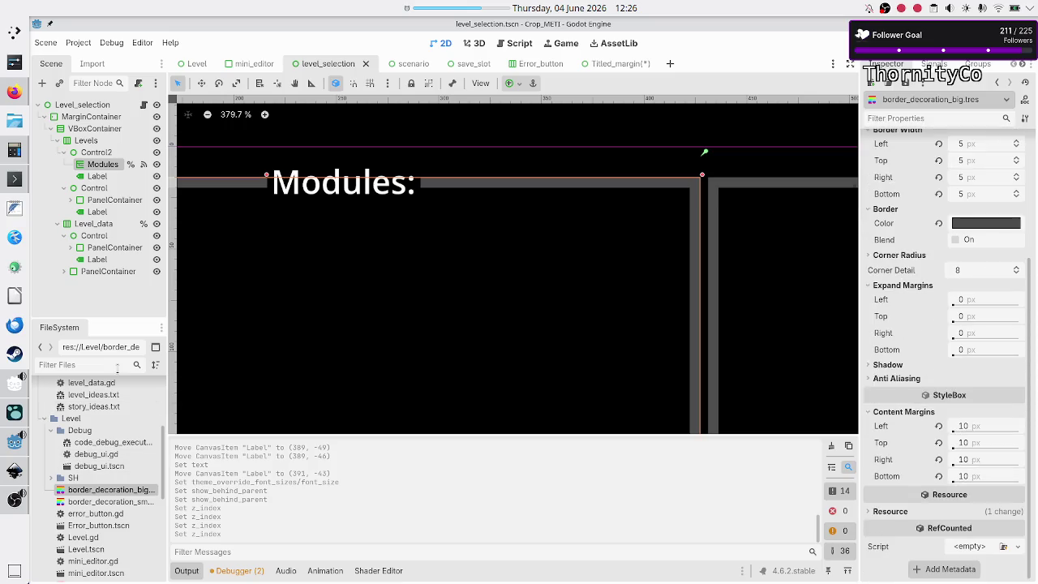
click(94, 164)
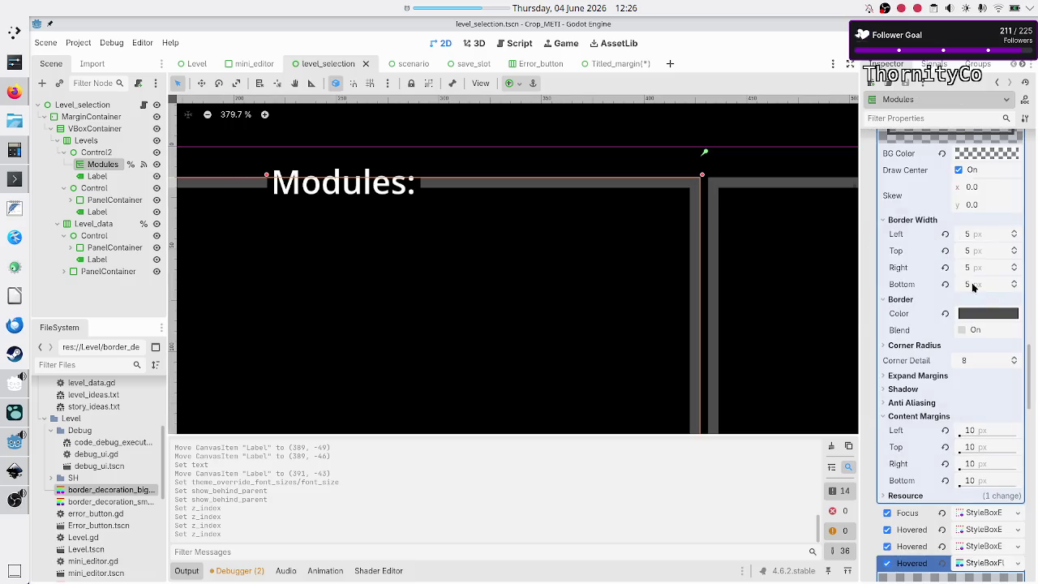
Expand the Panel style's Expand Margins (all 0 px), briefly toggling the Shadow and Anti Aliasing sections
click(915, 376)
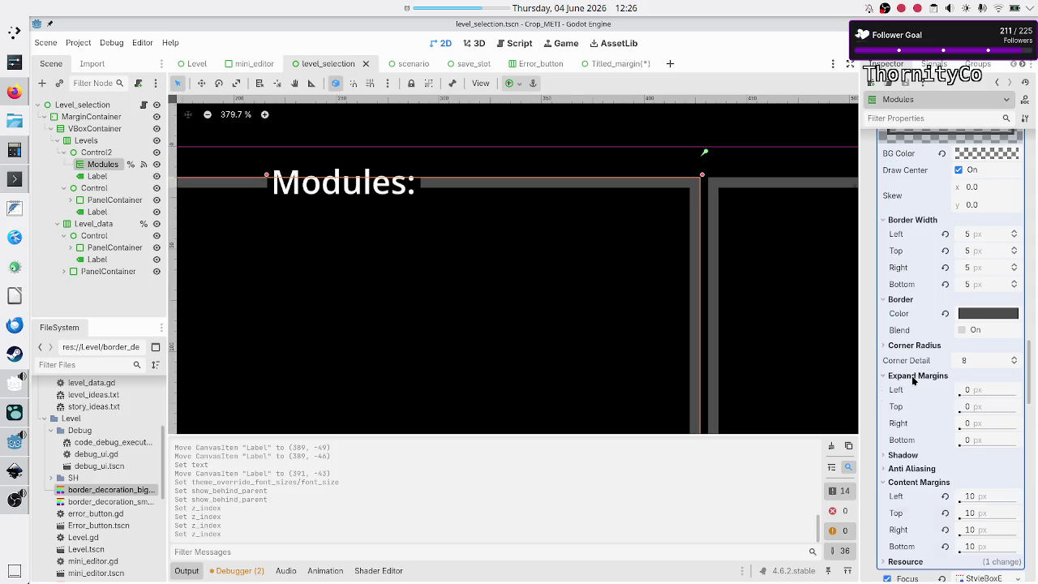
click(914, 458)
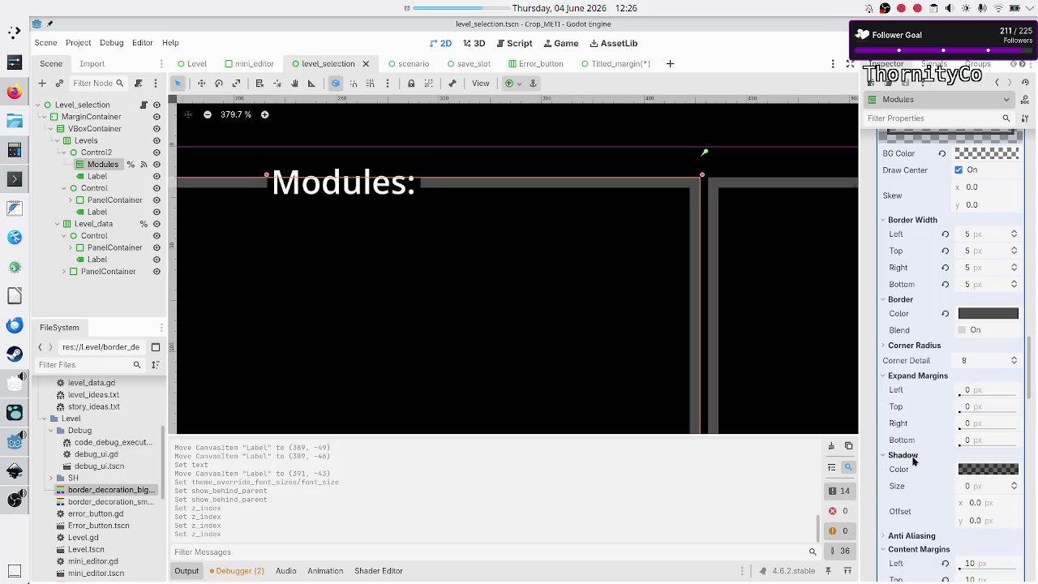
click(913, 458)
click(912, 469)
click(911, 470)
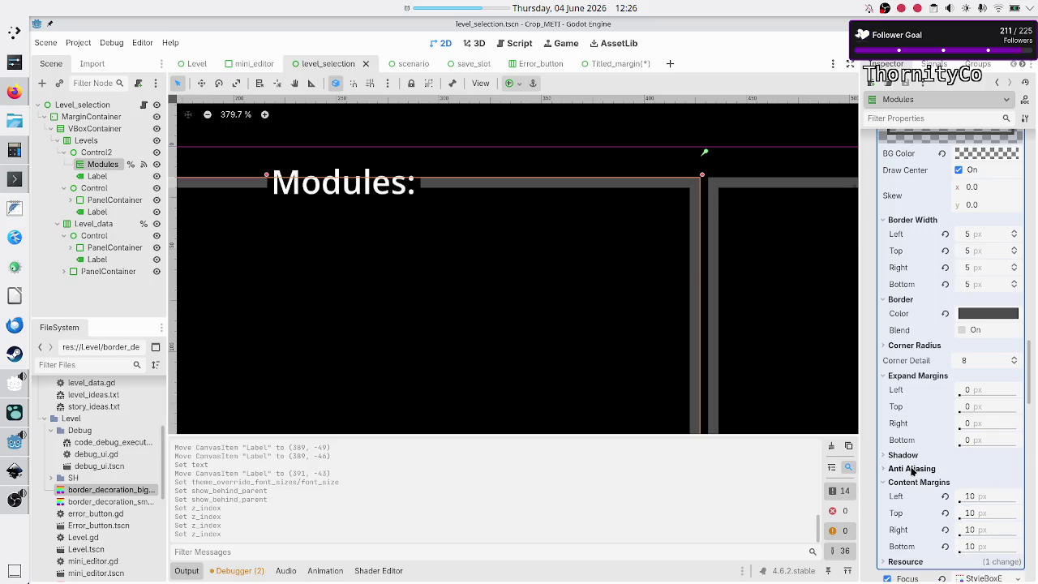
scroll(931, 505, down, 2)
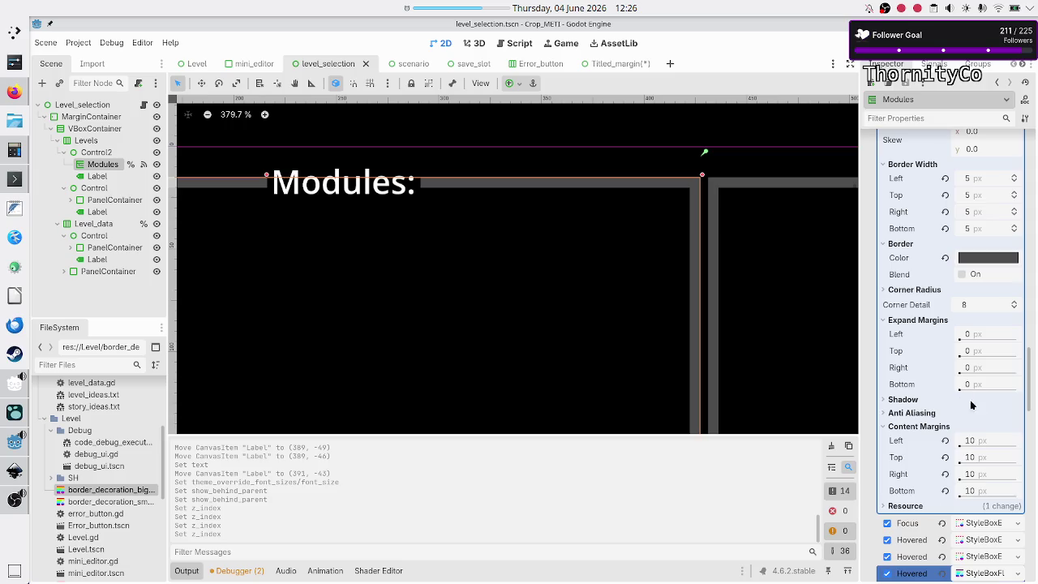
scroll(942, 315, up, 12)
scroll(942, 315, down, 6)
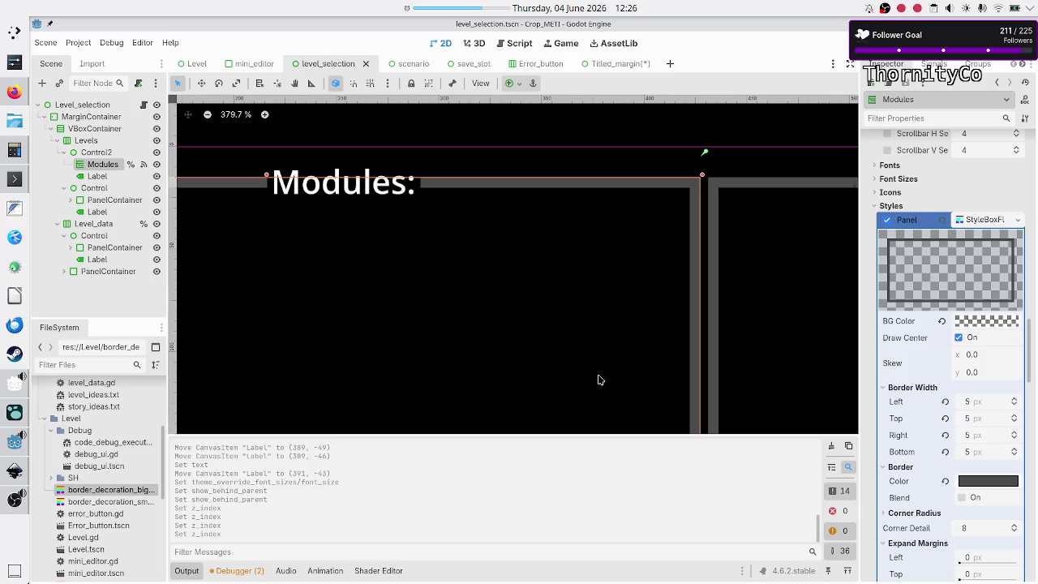
click(1020, 221)
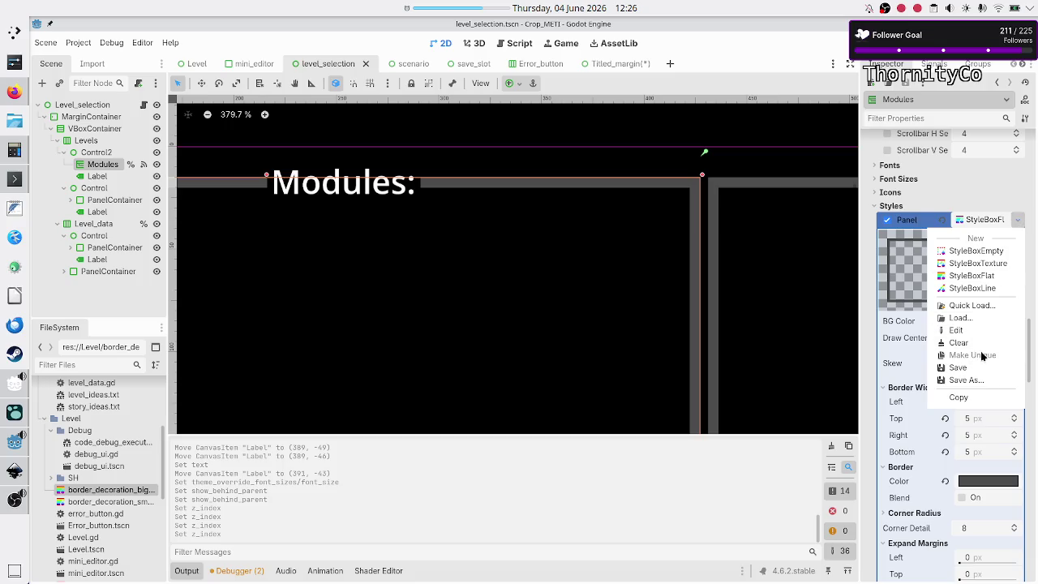
click(921, 224)
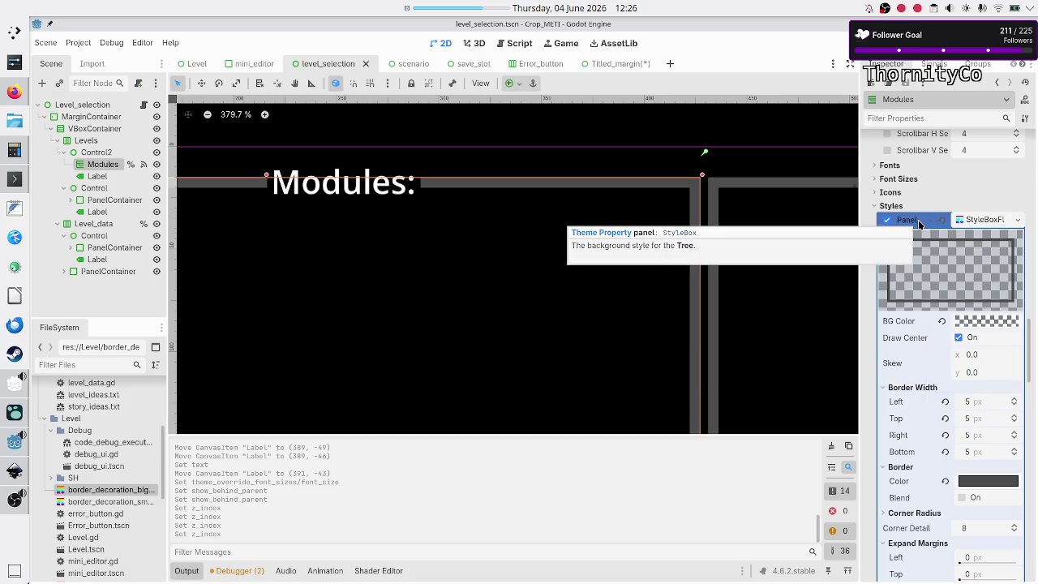
scroll(986, 377, down, 3)
scroll(980, 381, down, 2)
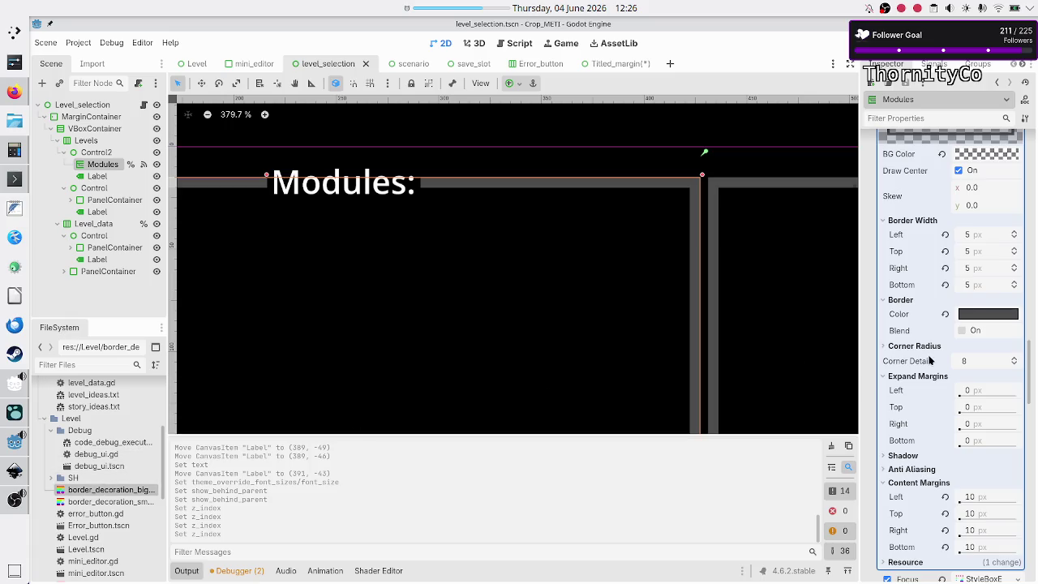
scroll(982, 265, up, 3)
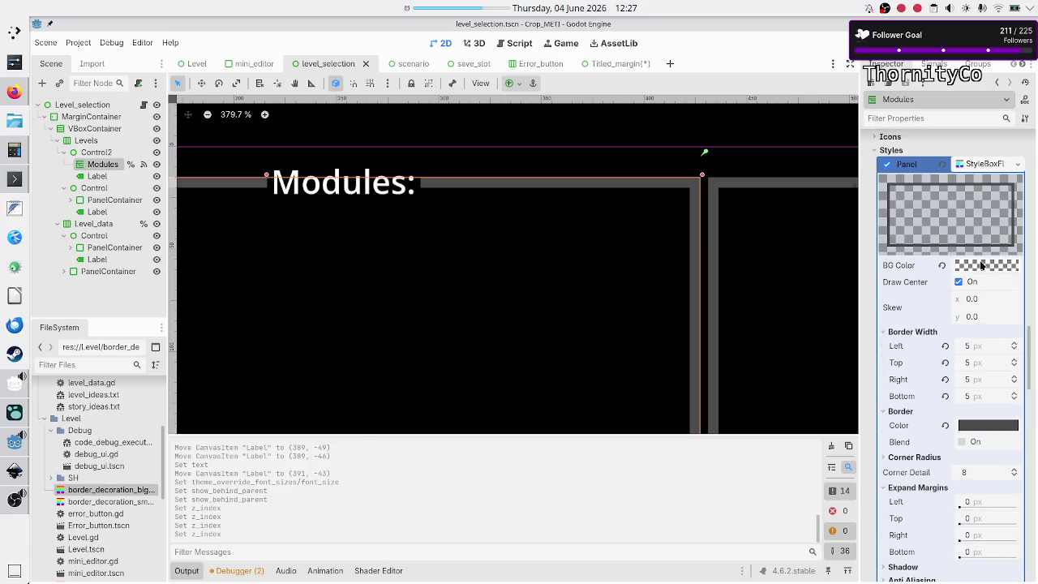
scroll(981, 265, down, 3)
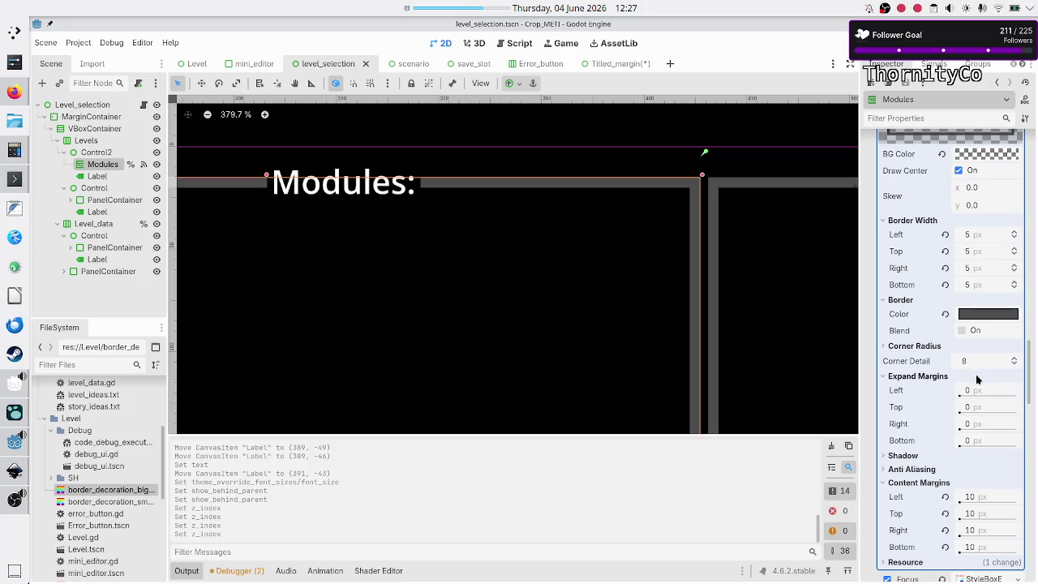
scroll(976, 374, down, 1)
scroll(976, 374, down, 1)
scroll(976, 374, down, 2)
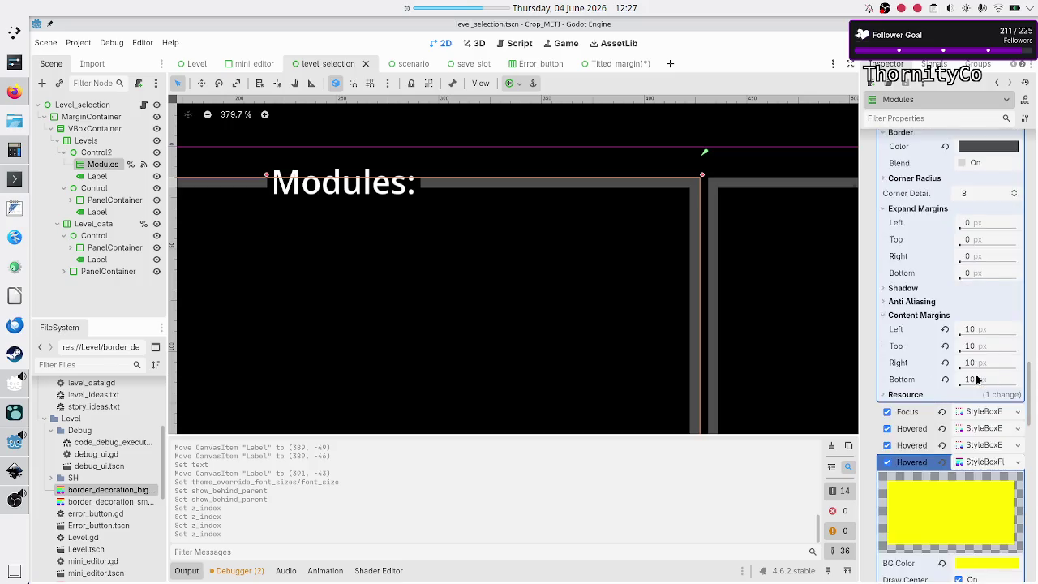
scroll(977, 378, up, 2)
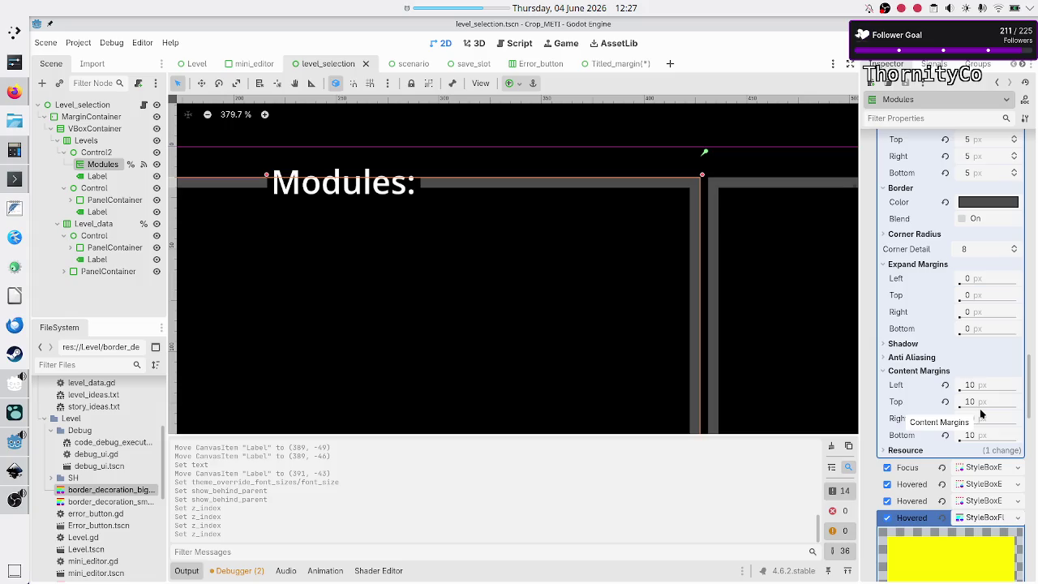
scroll(982, 414, up, 15)
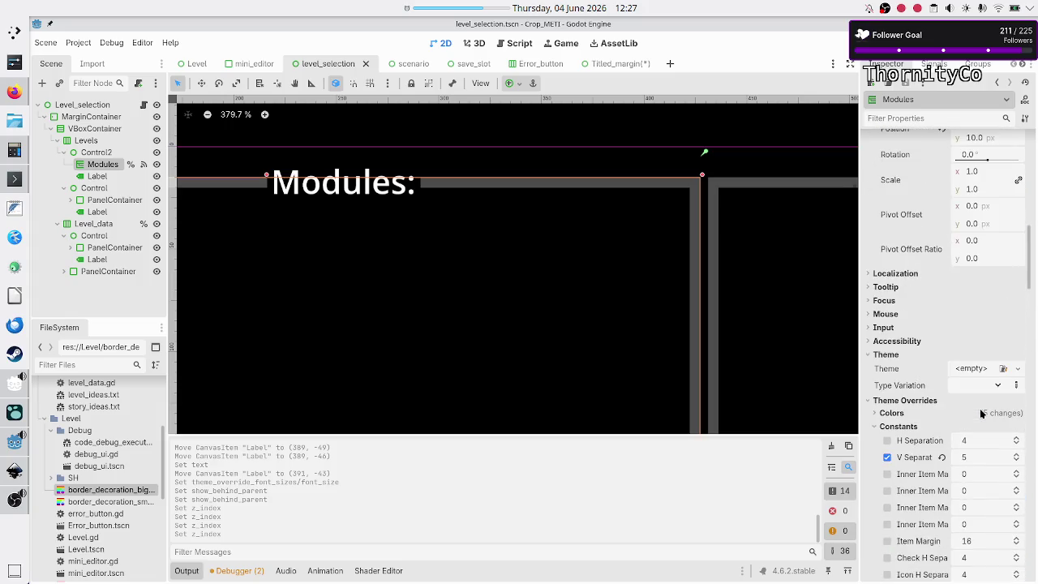
scroll(981, 414, up, 5)
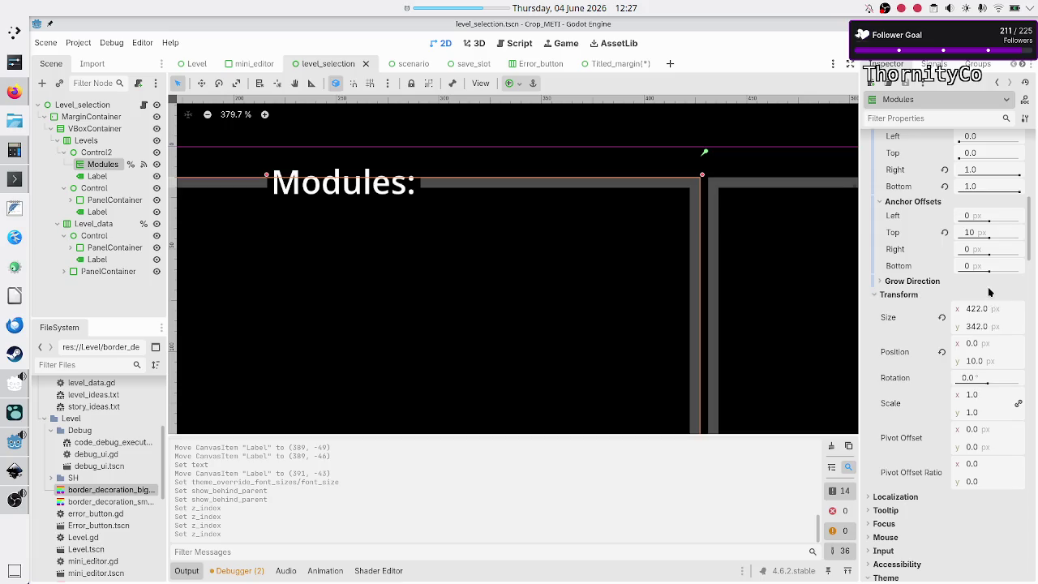
scroll(989, 292, up, 3)
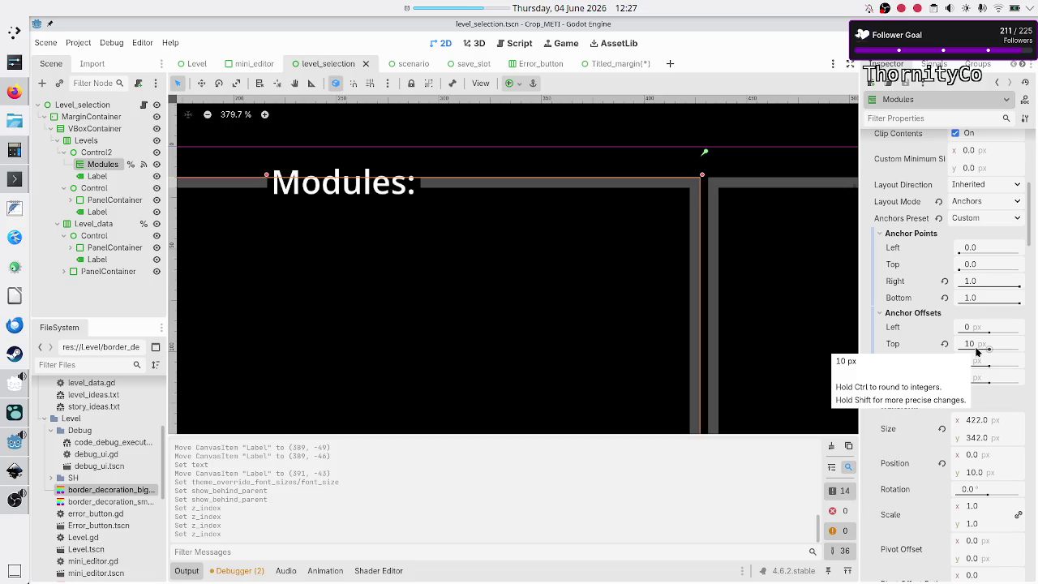
scroll(957, 390, down, 15)
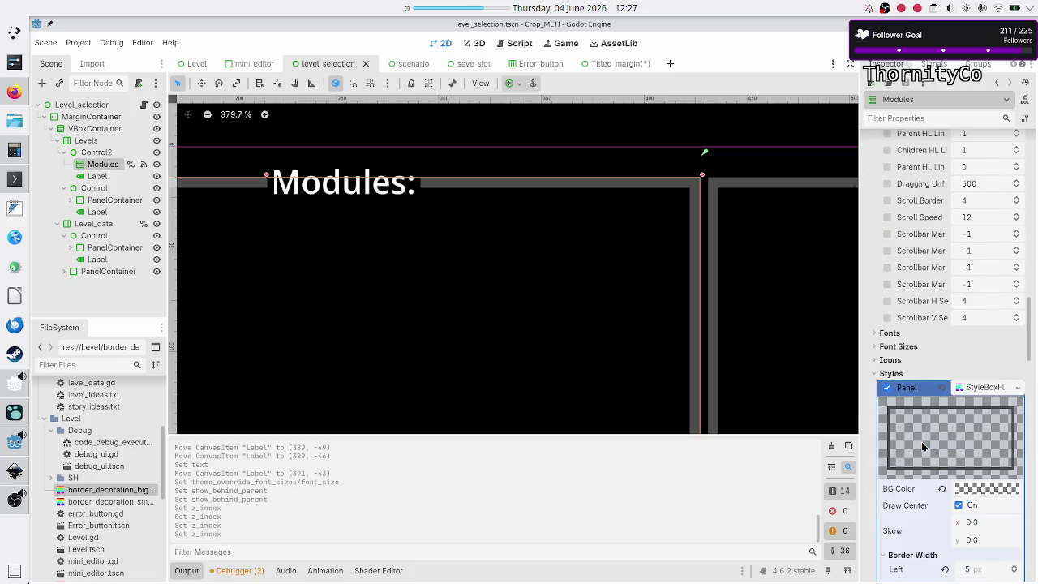
scroll(921, 442, up, 10)
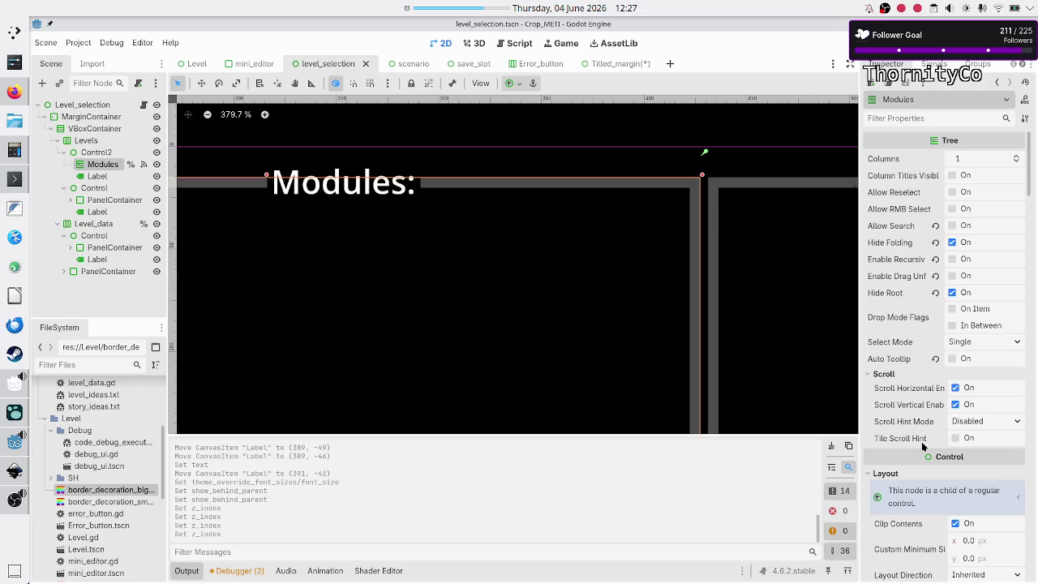
scroll(923, 445, down, 10)
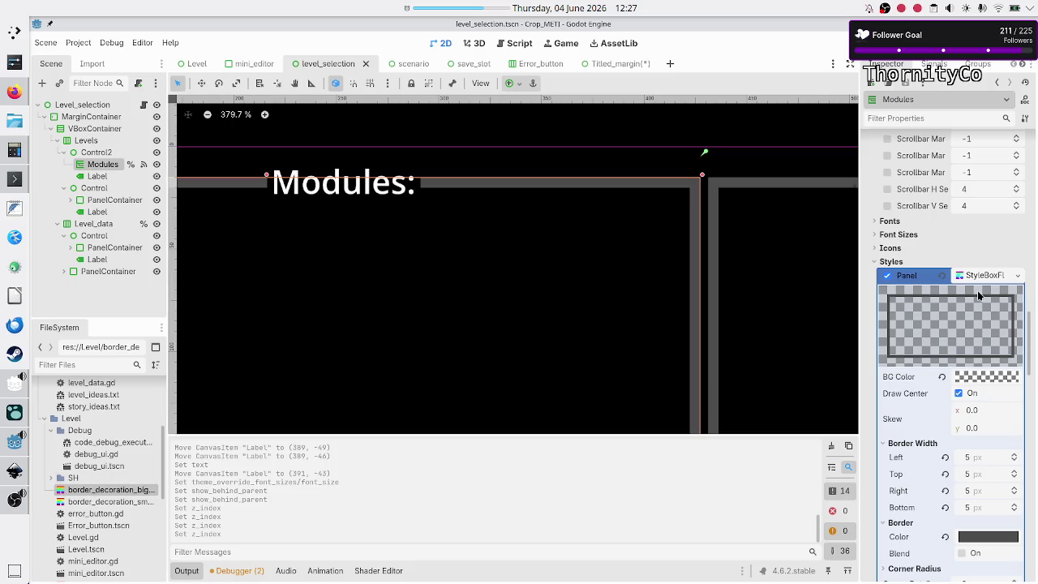
scroll(968, 410, down, 6)
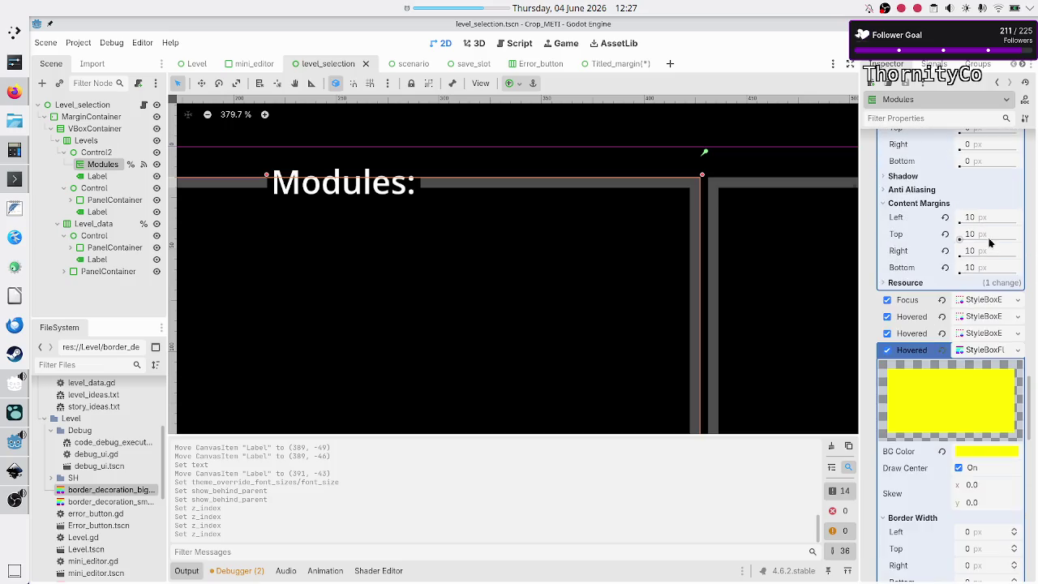
scroll(978, 235, up, 7)
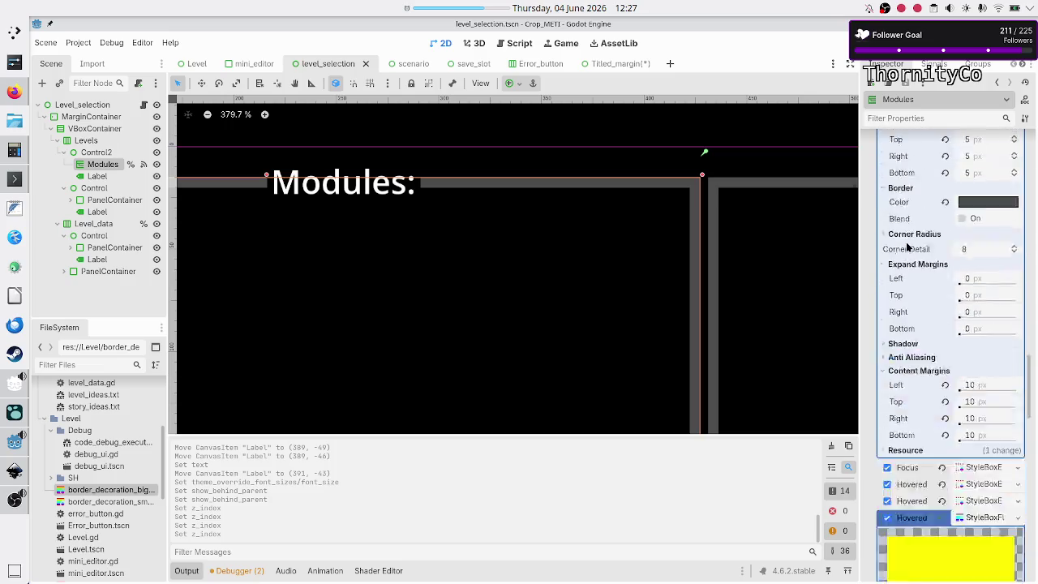
scroll(966, 243, down, 5)
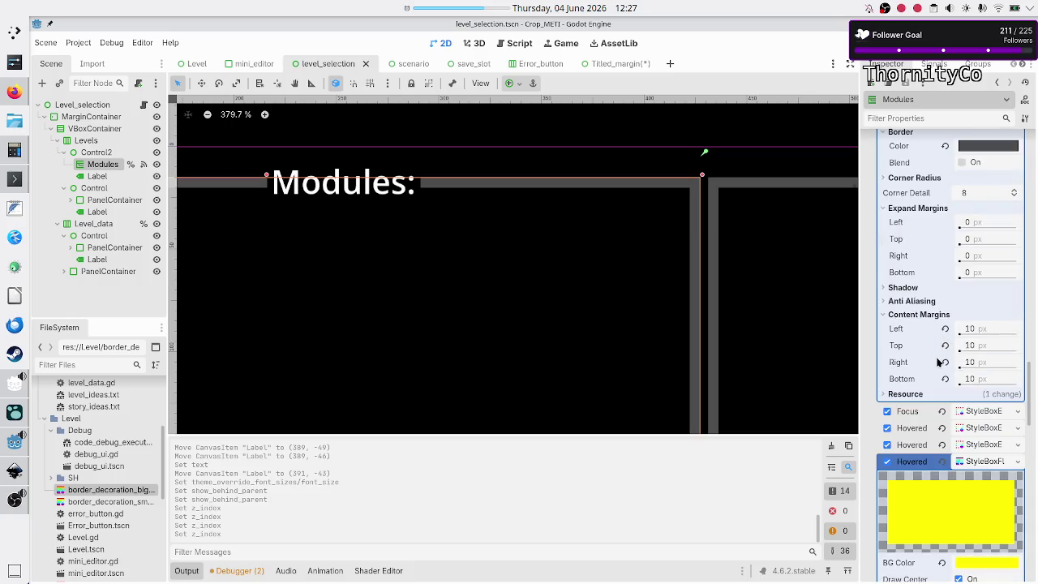
scroll(933, 341, up, 15)
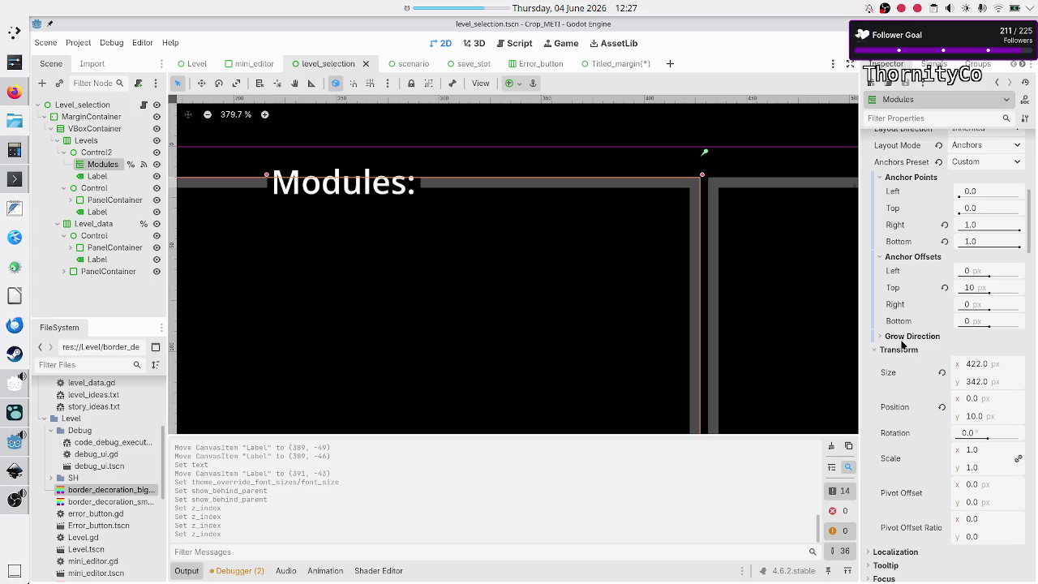
scroll(903, 345, down, 15)
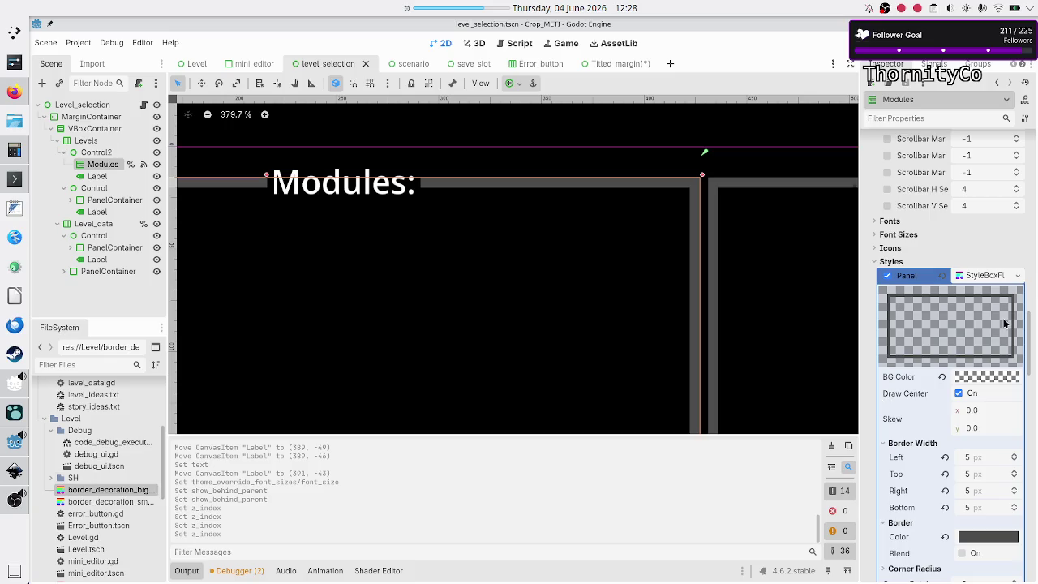
click(1018, 277)
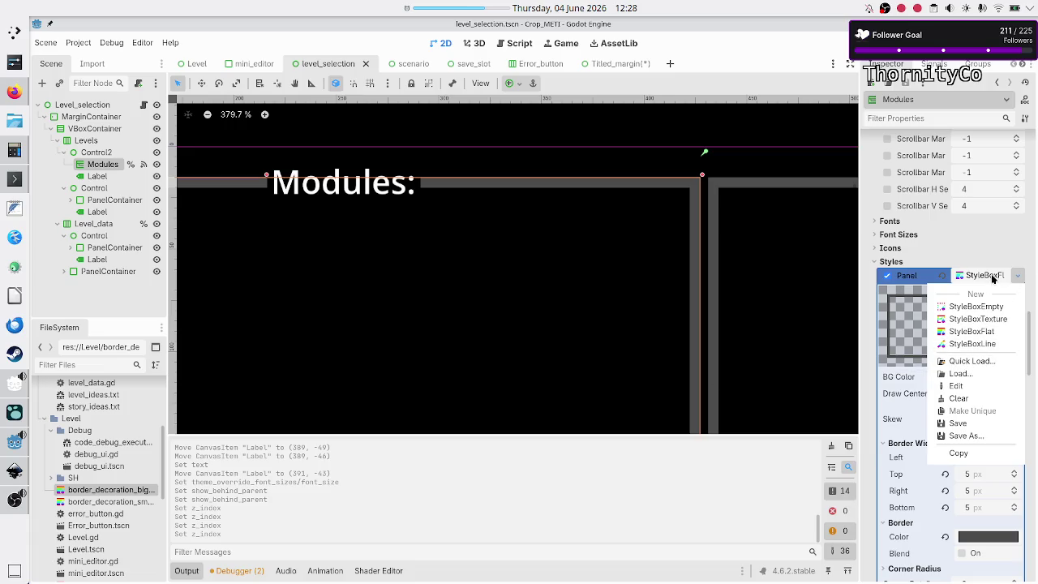
click(914, 280)
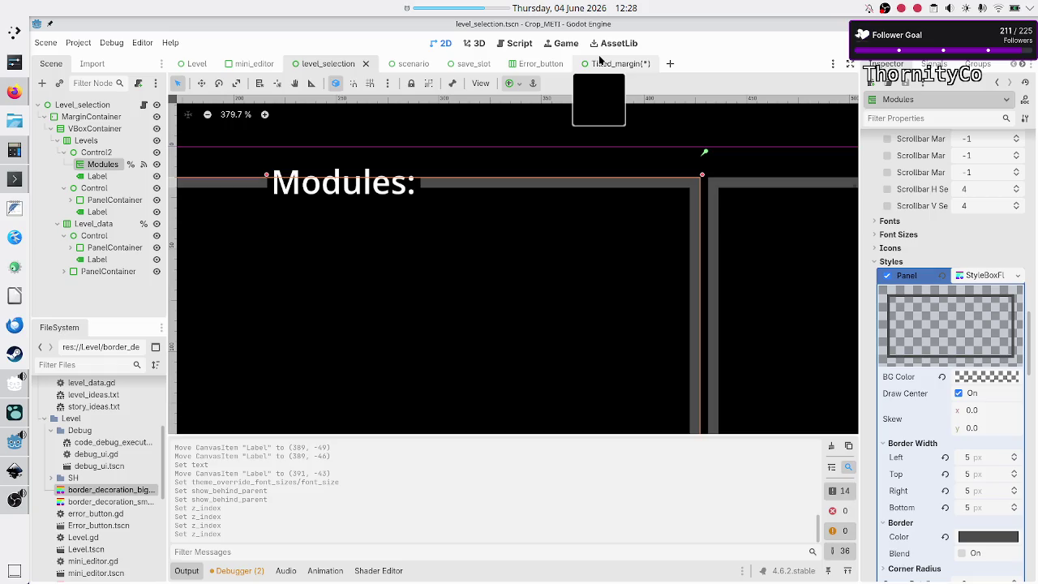
click(1018, 276)
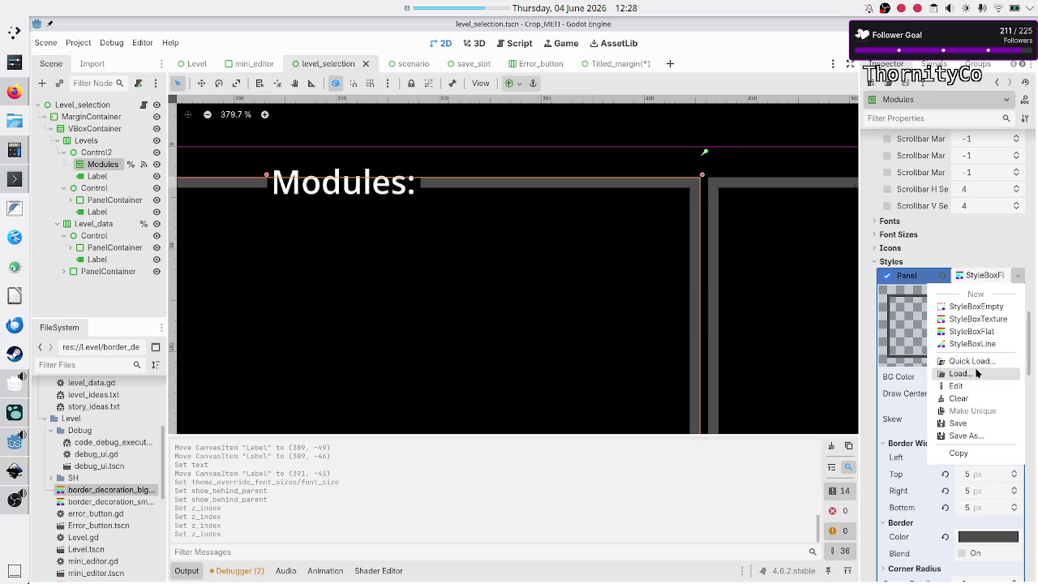
click(986, 256)
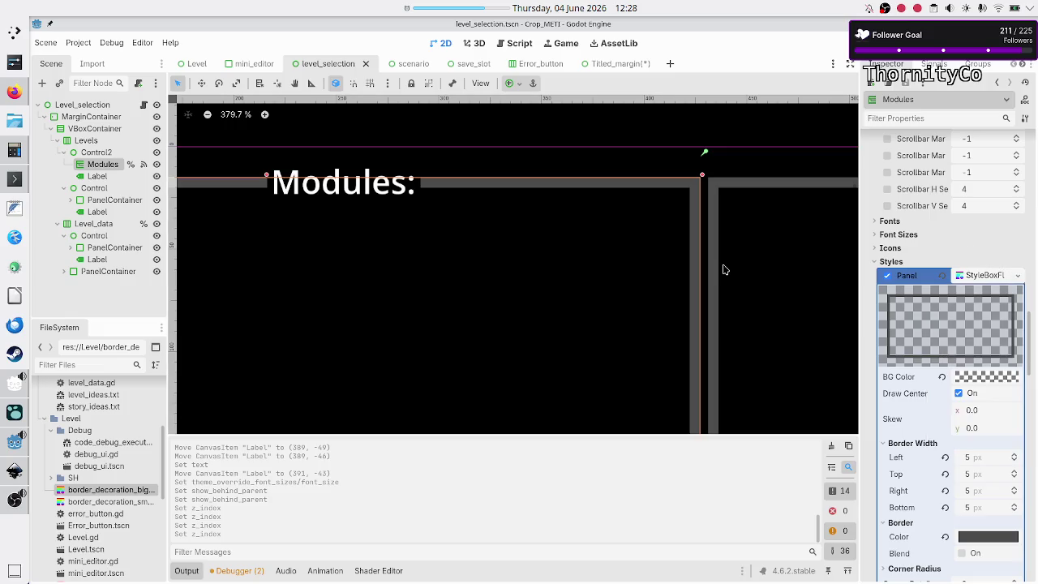
click(94, 155)
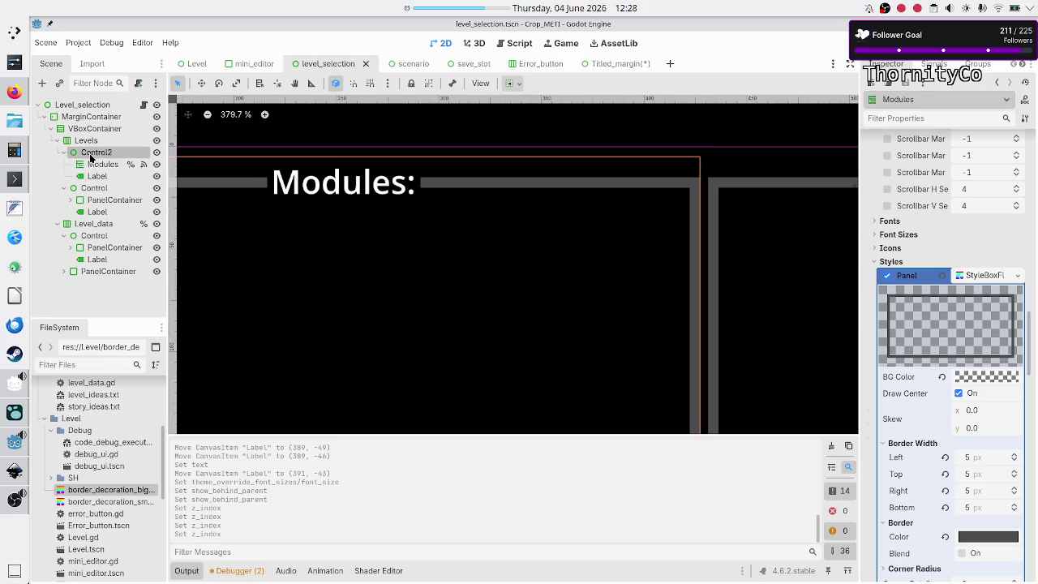
Inspect the Modules node, the PanelContainer under Control and its ScrollContainer child
click(94, 165)
click(106, 199)
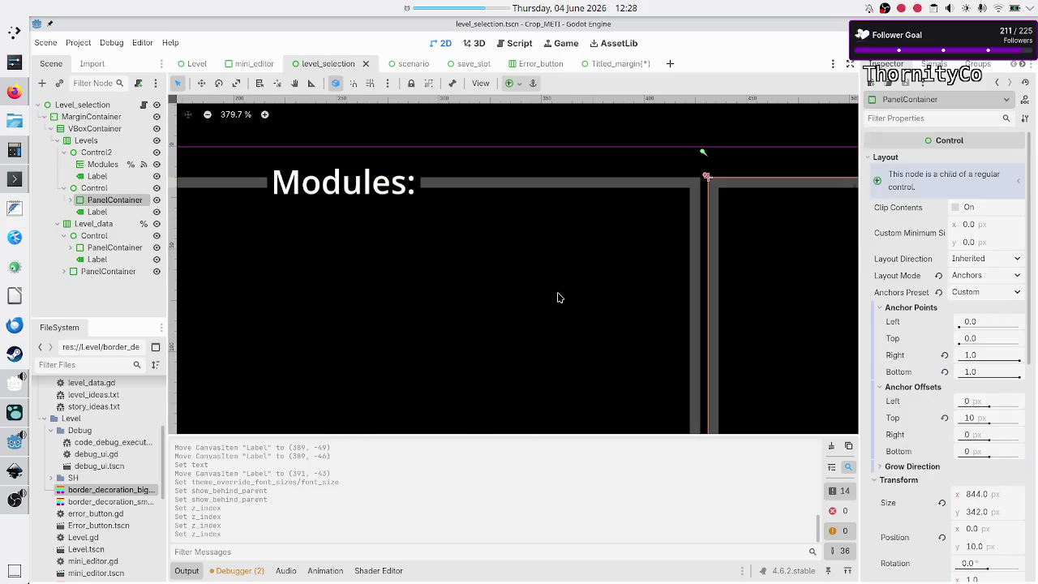
scroll(558, 298, right, 10)
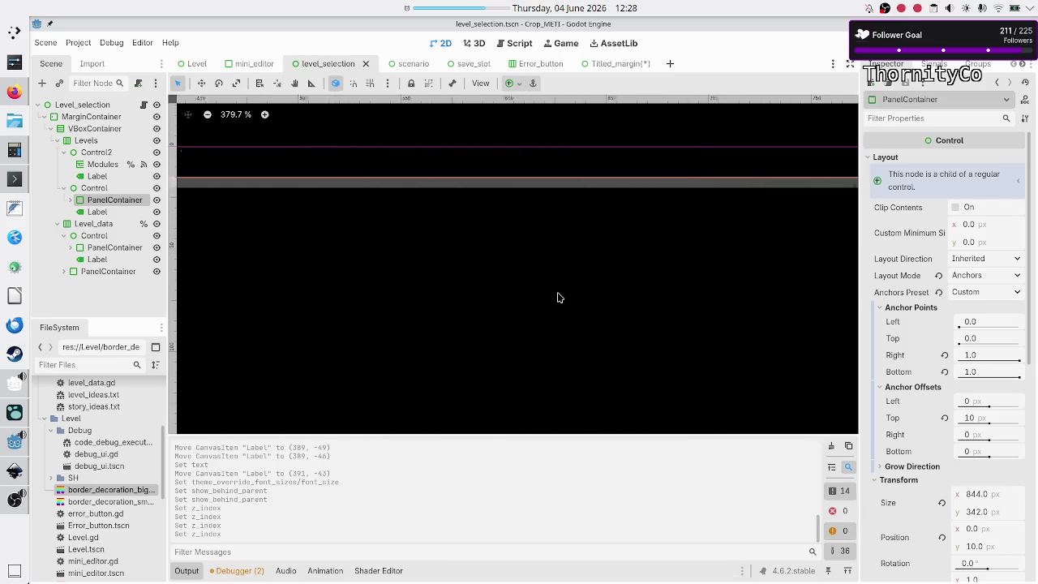
scroll(558, 298, right, 3)
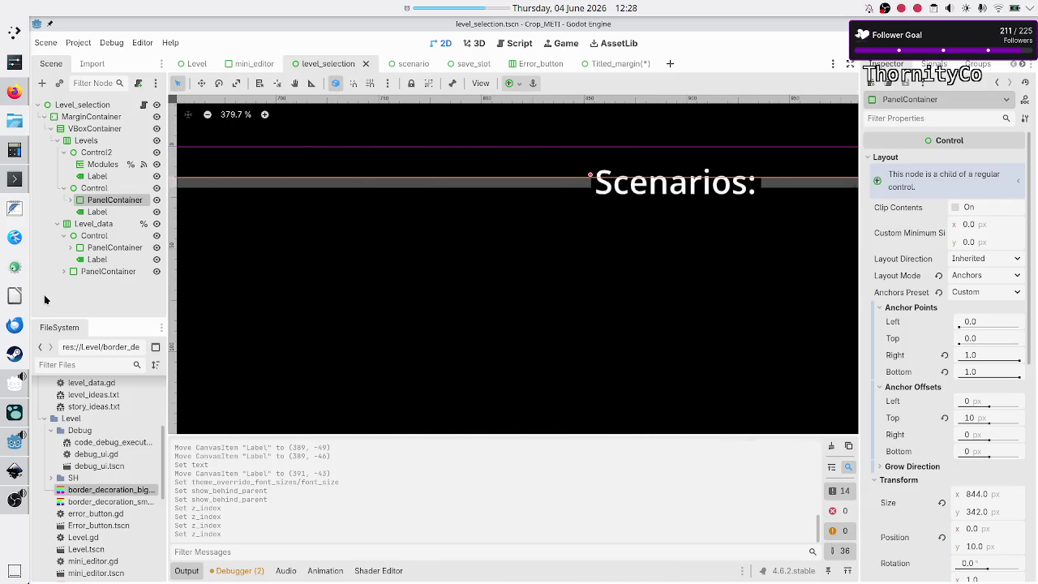
click(70, 200)
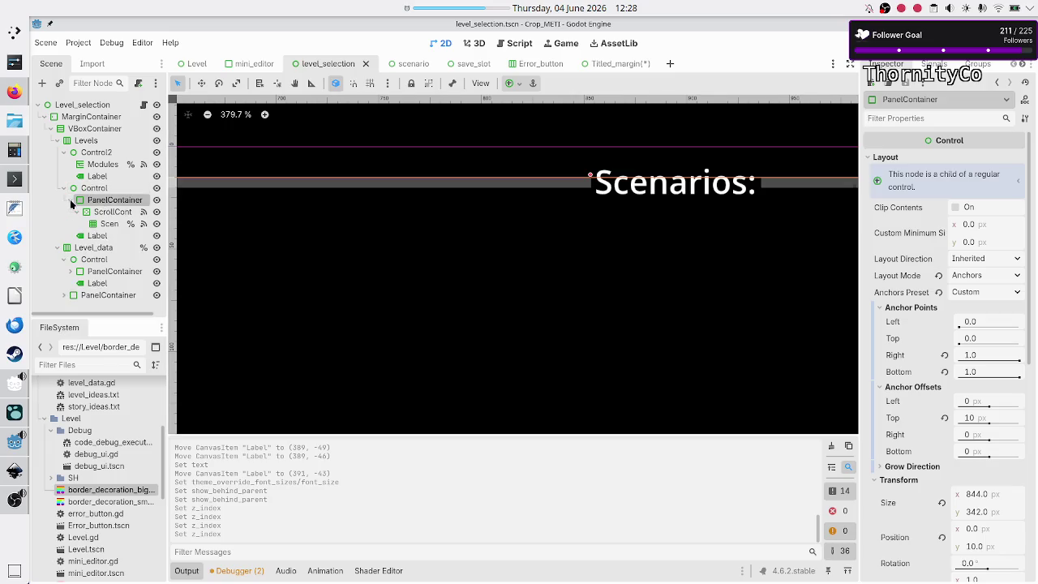
click(106, 213)
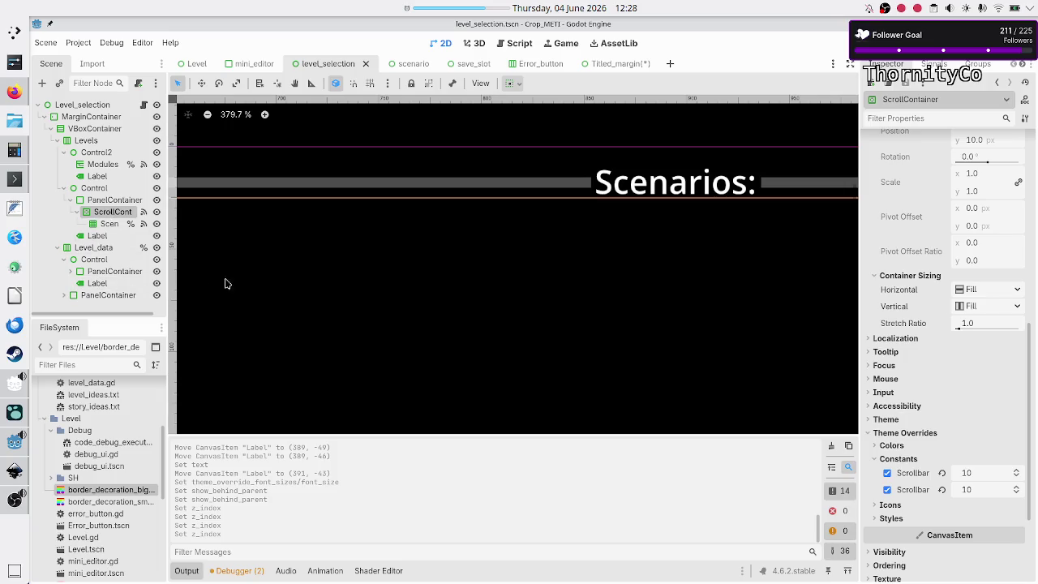
scroll(344, 290, down, 1)
scroll(344, 289, down, 8)
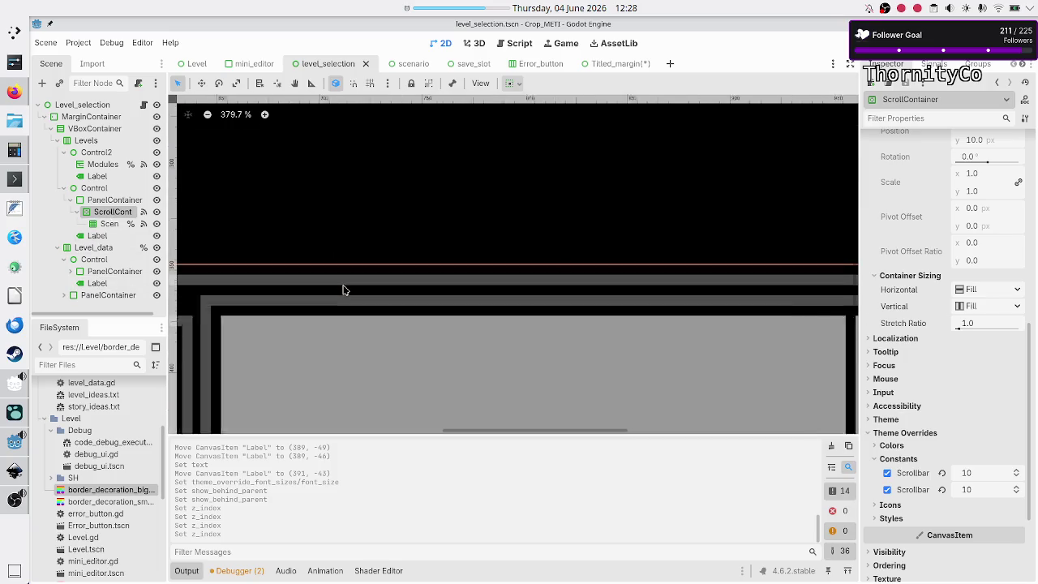
scroll(344, 290, left, 10)
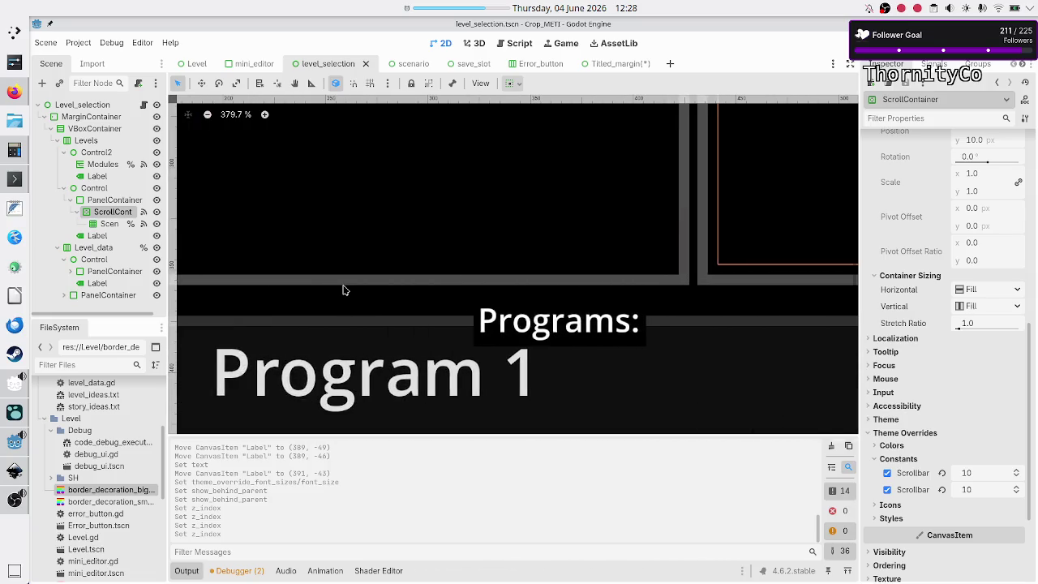
Inspect Level_data's PanelContainer and VBoxContainer and the bottom PanelContainer's GridContainer, then switch to Titled_margin
click(114, 271)
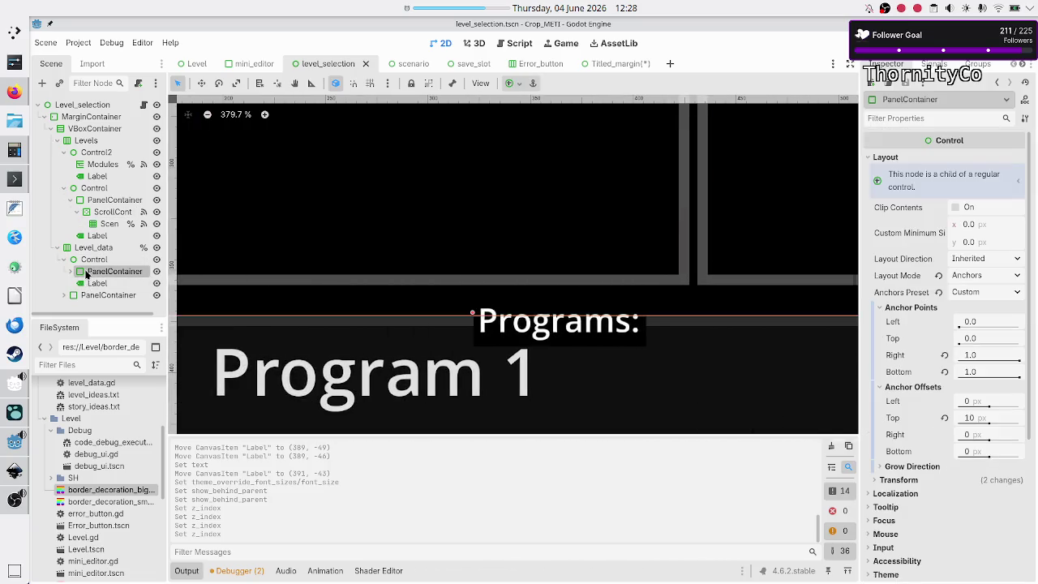
click(70, 271)
click(101, 284)
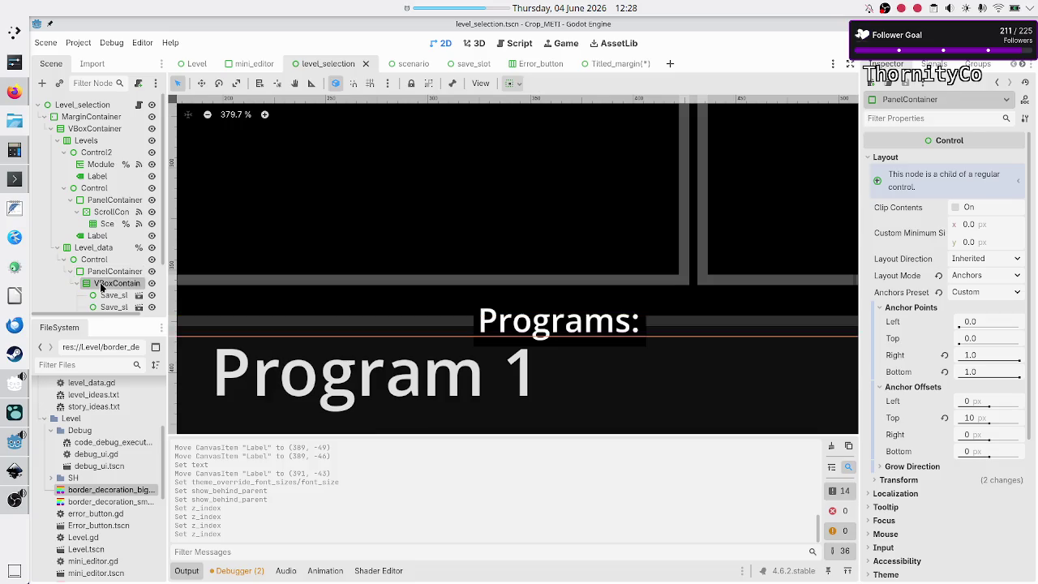
scroll(114, 251, down, 2)
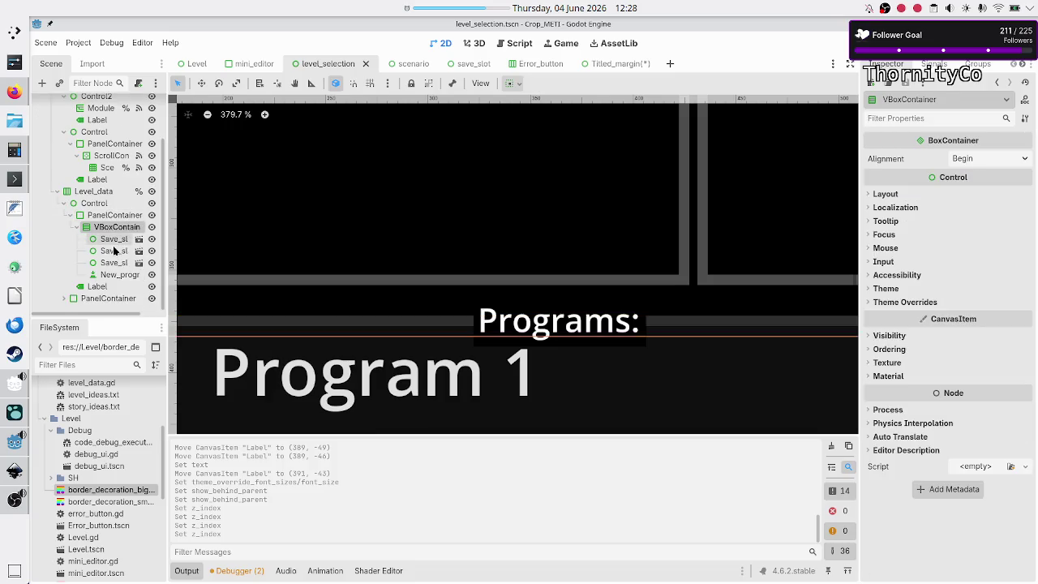
click(108, 299)
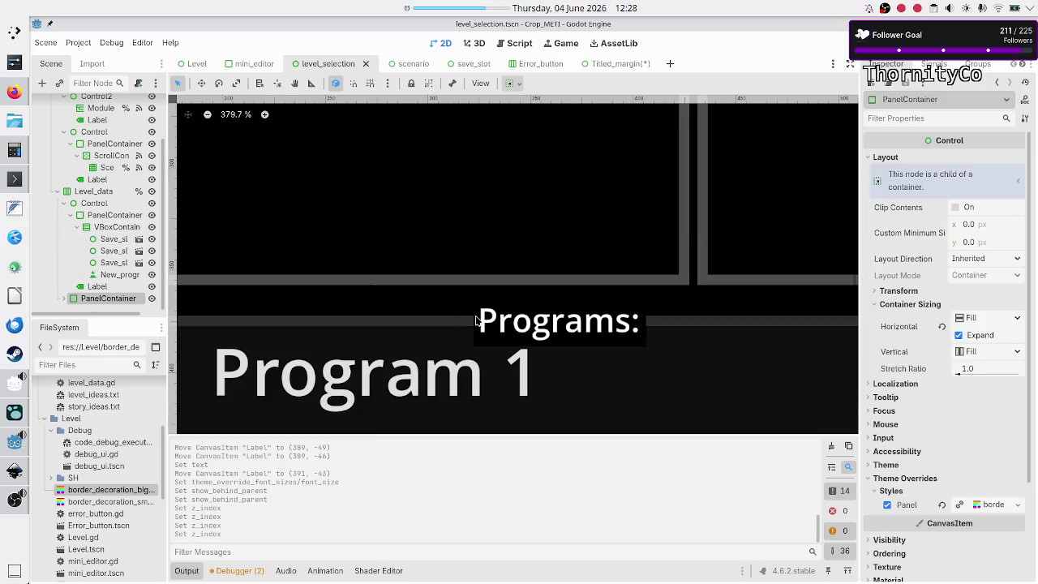
scroll(475, 318, right, 10)
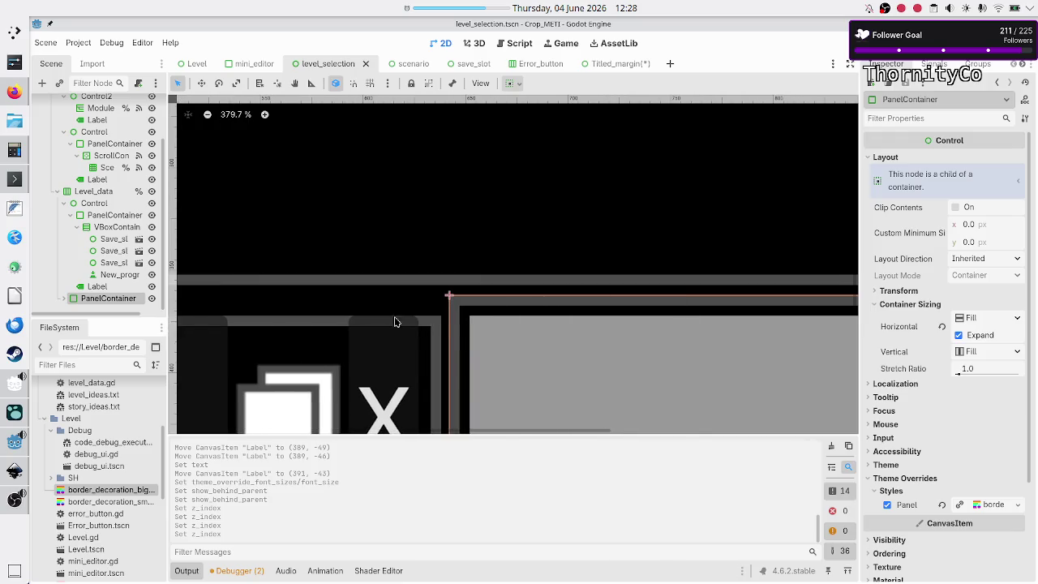
click(64, 299)
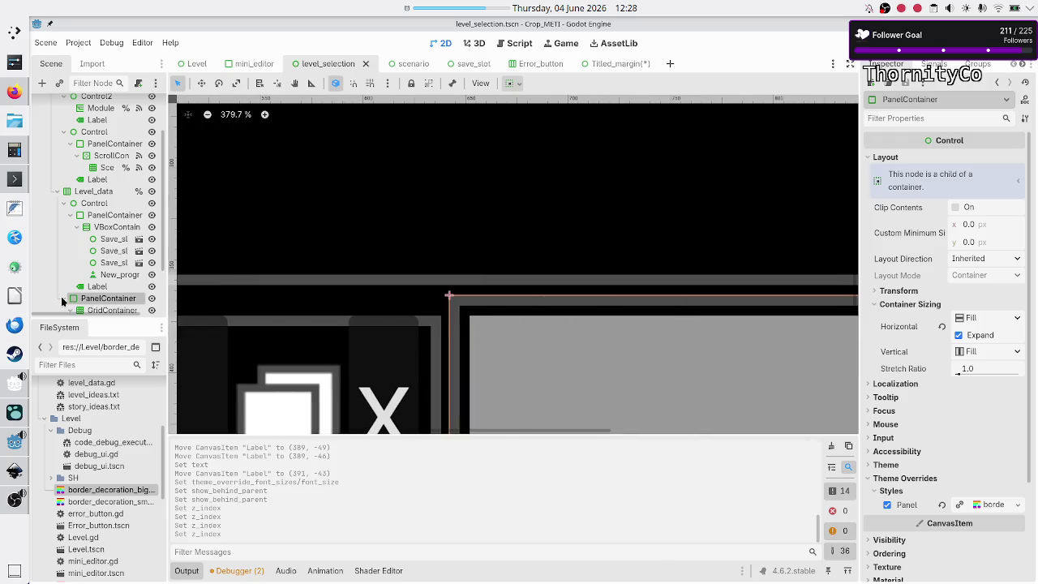
click(605, 64)
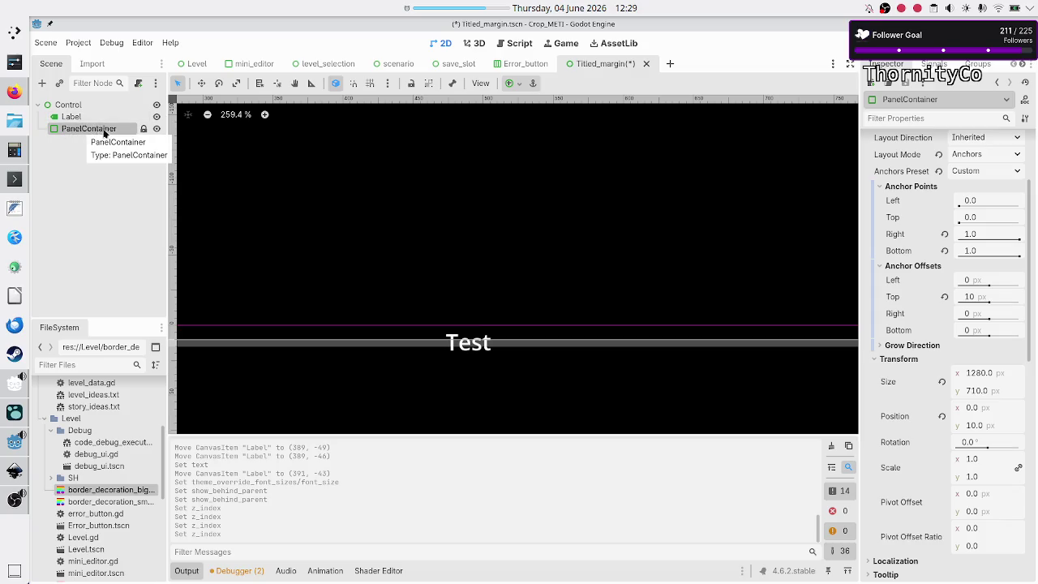
click(143, 130)
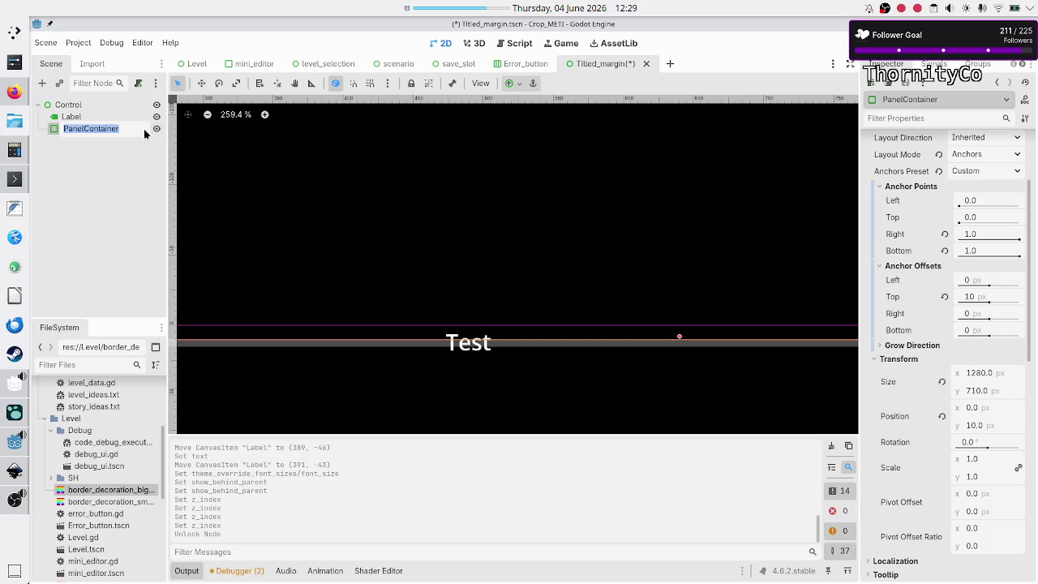
key(Escape)
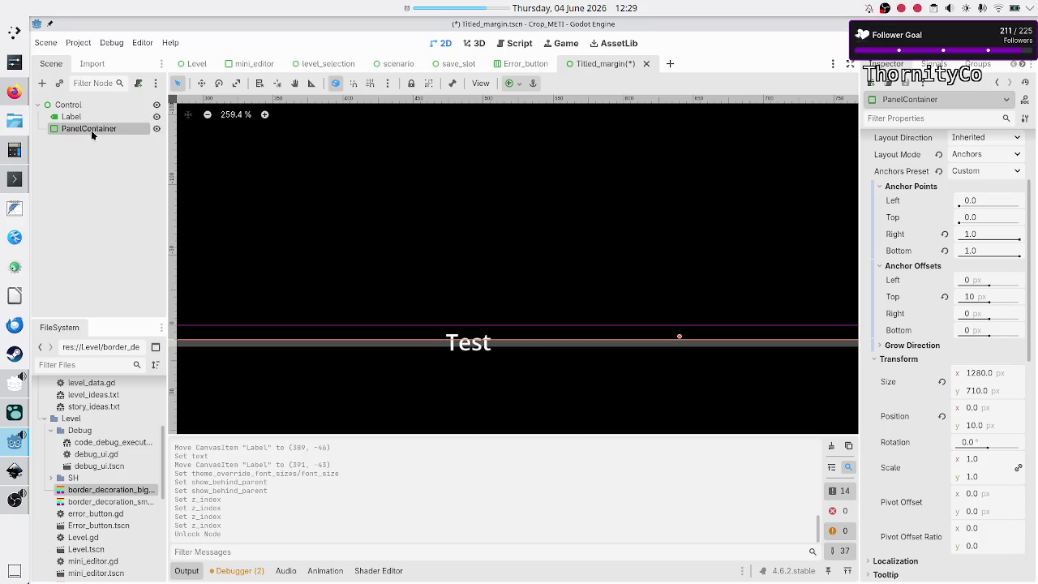
click(75, 141)
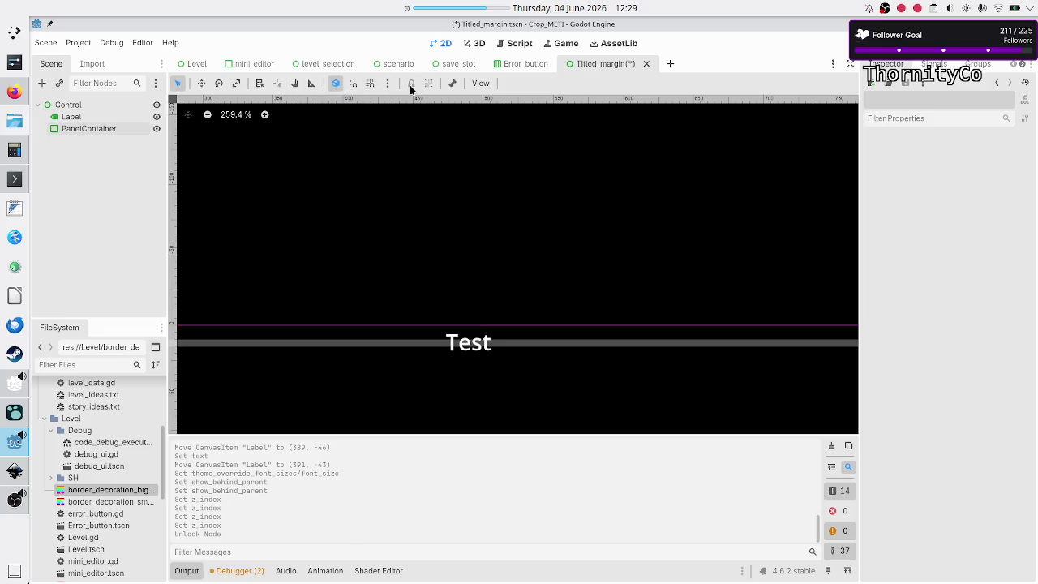
click(126, 129)
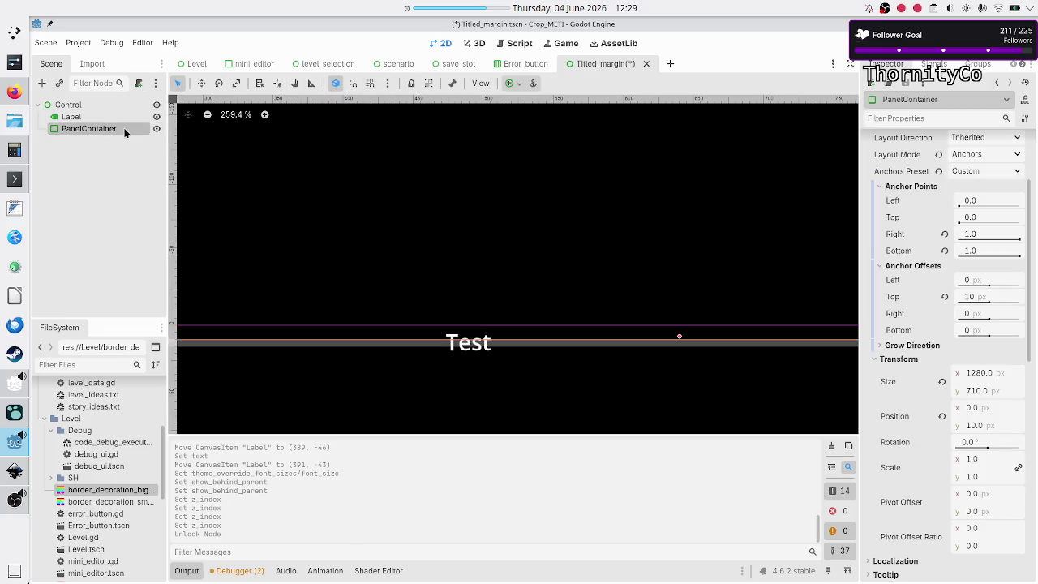
click(411, 83)
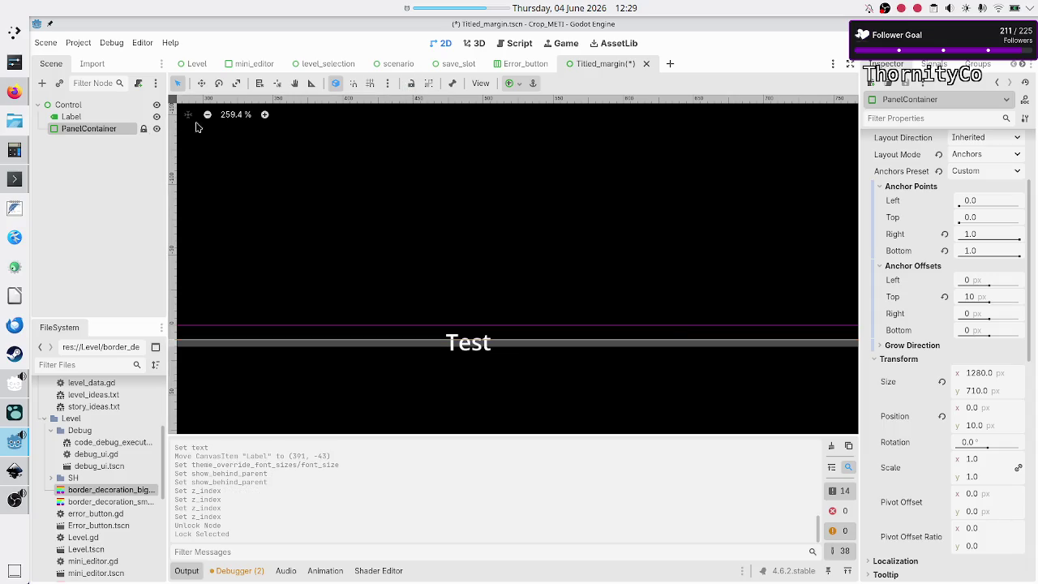
click(90, 105)
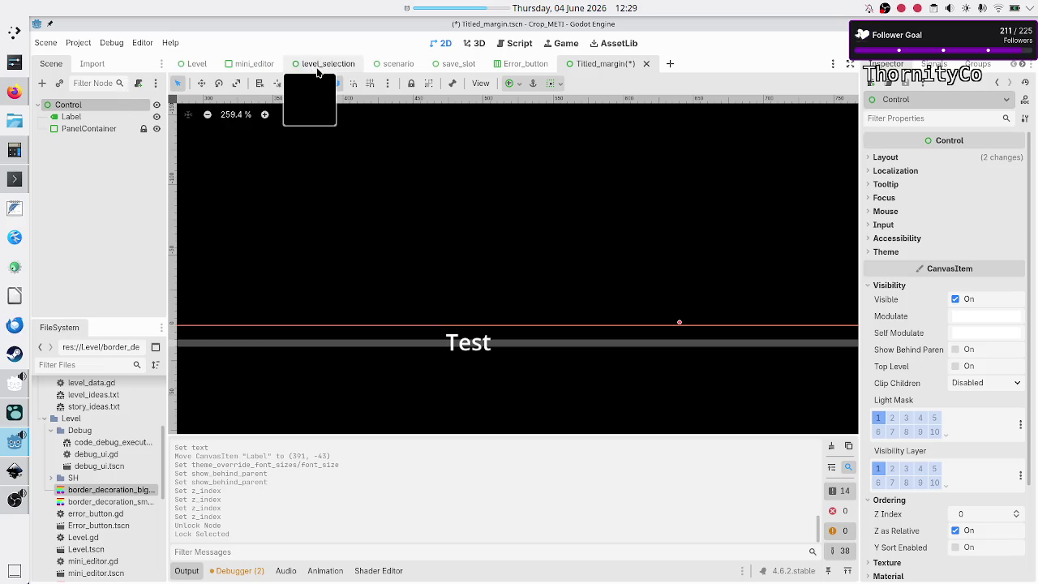
click(82, 130)
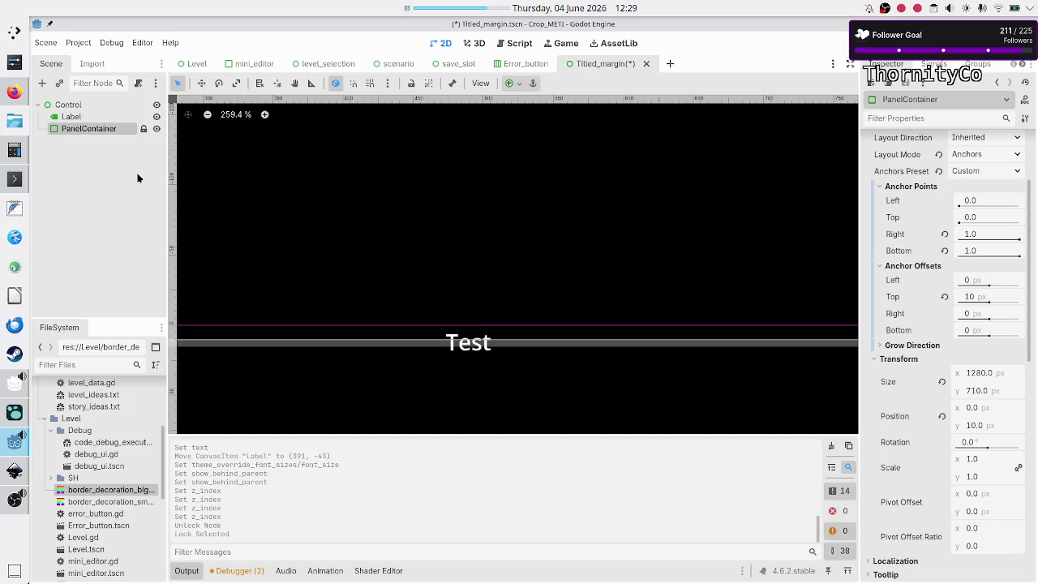
click(109, 105)
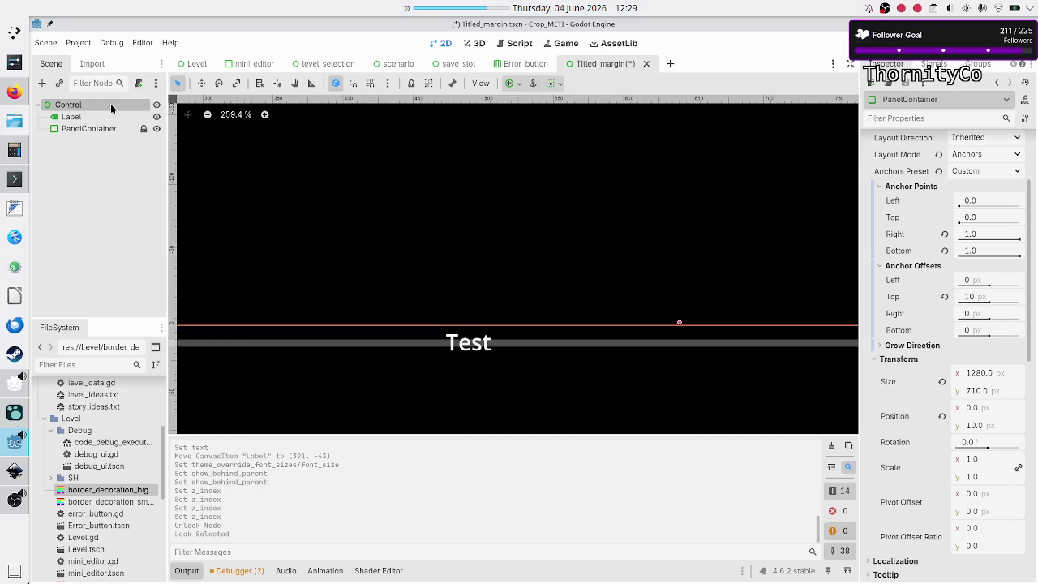
Attach a new titled_margin.gd script to the Control root node
right_click(110, 105)
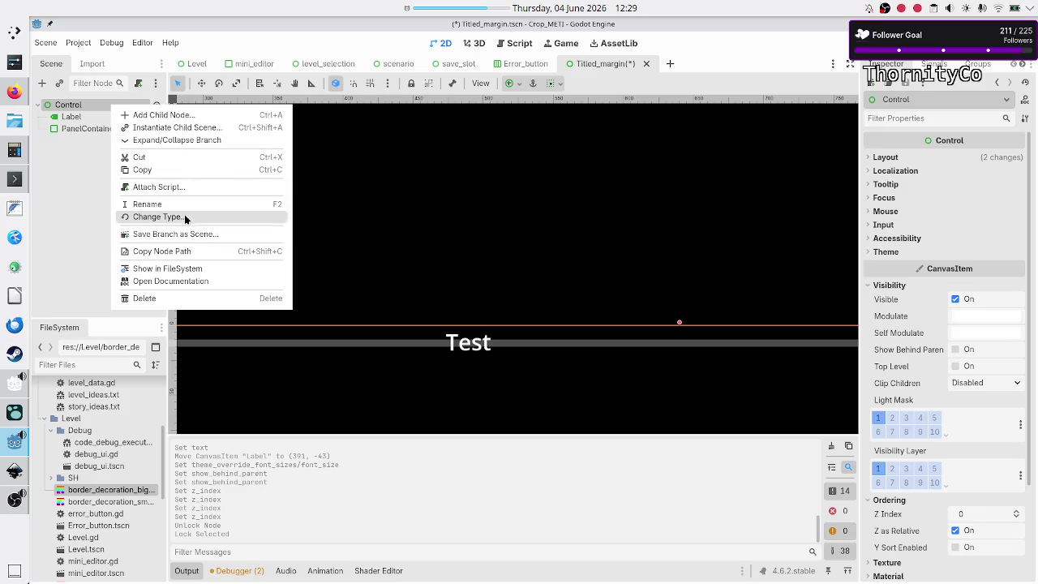
click(182, 187)
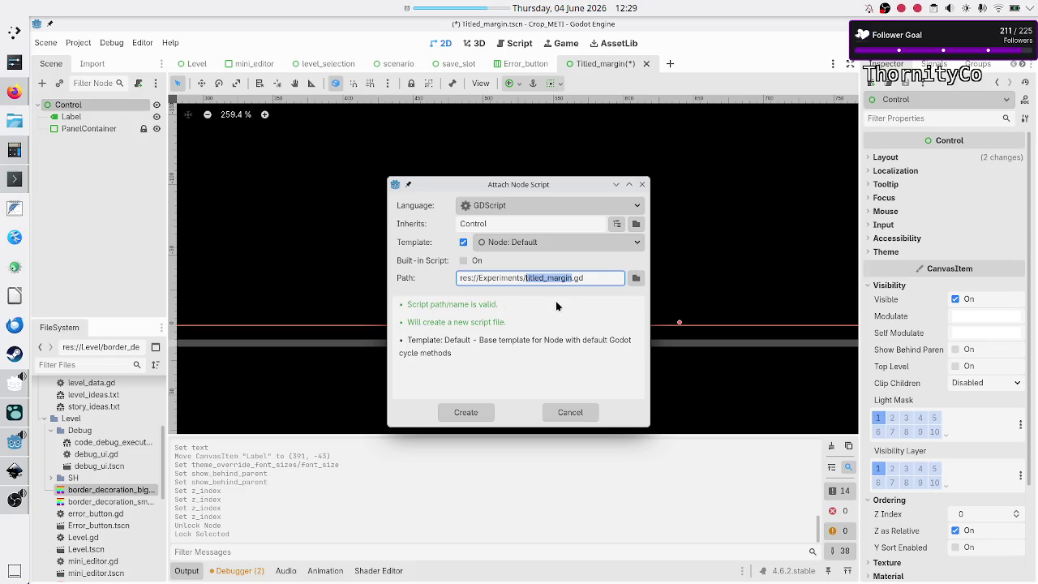
click(487, 410)
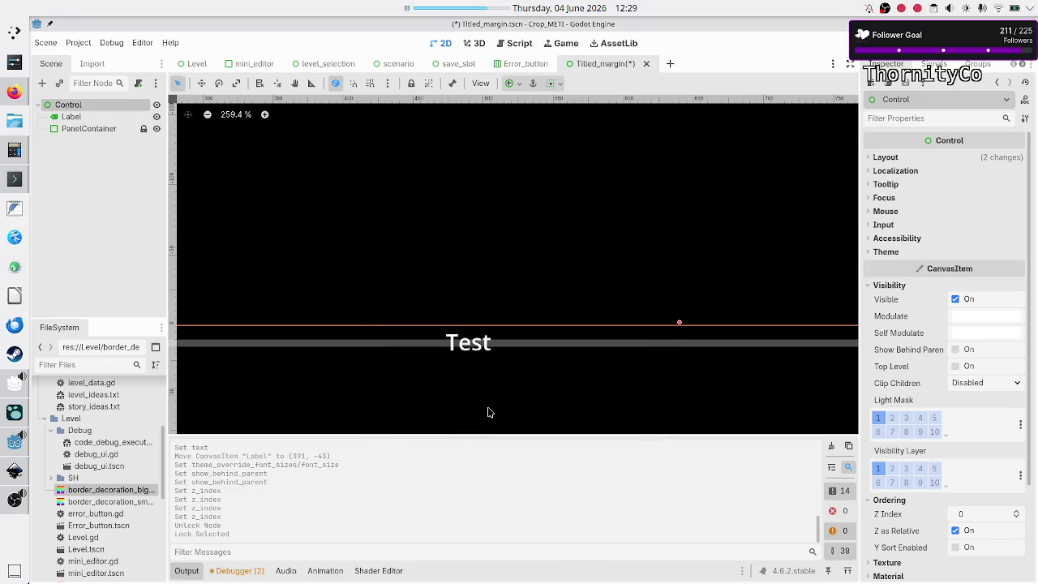
Strip the script down to extends Control and a _ready() containing only pass, then save
click(484, 184)
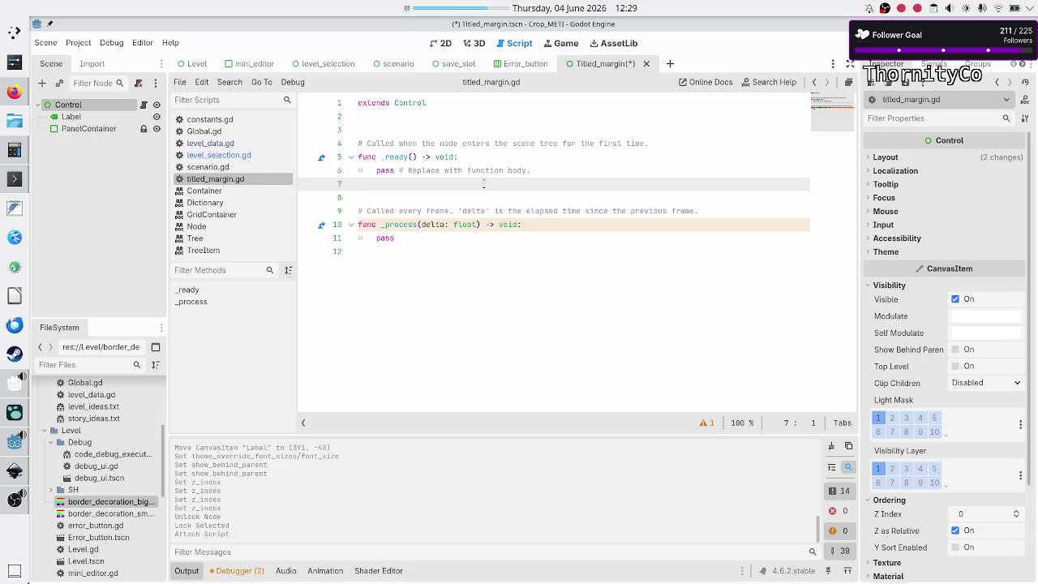
key(shift+Down)
key(shift+Down)
key(shift+Down)
key(Delete)
key(Up)
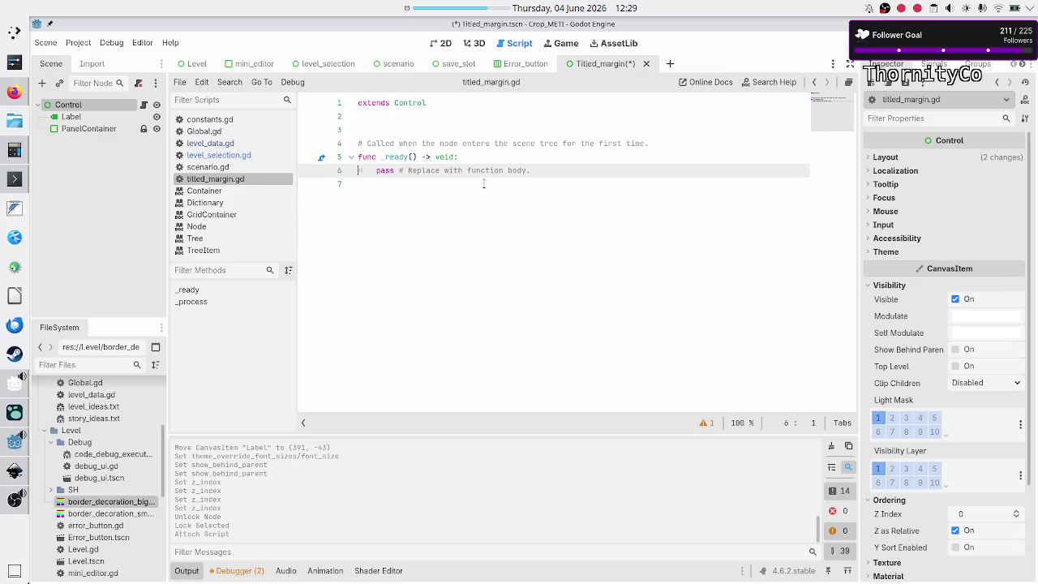
key(Up)
key(Up)
key(shift+End)
key(BackSpace)
key(BackSpace)
key(BackSpace)
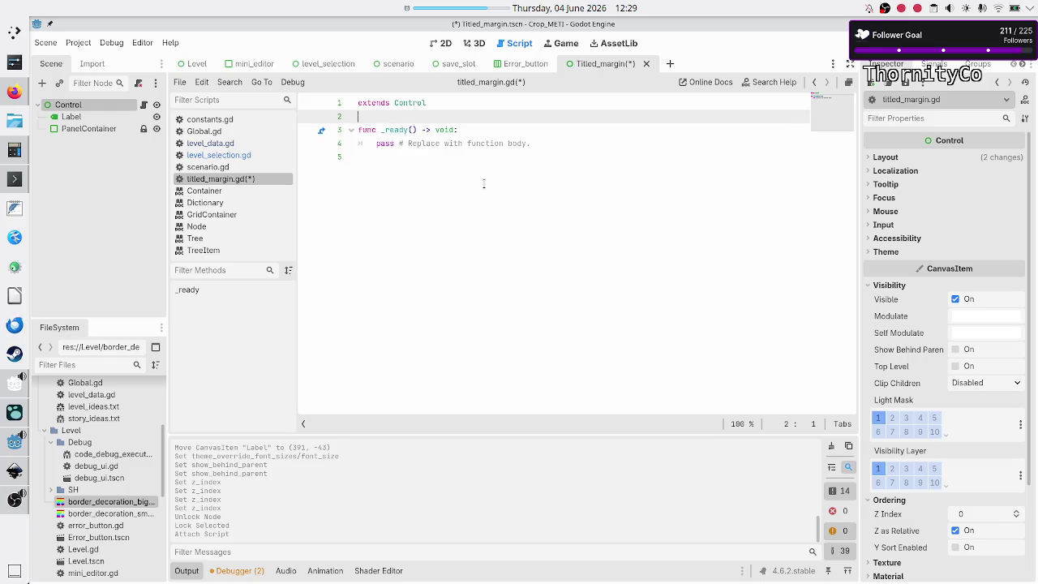
key(Down)
key(Down)
key(shift+End)
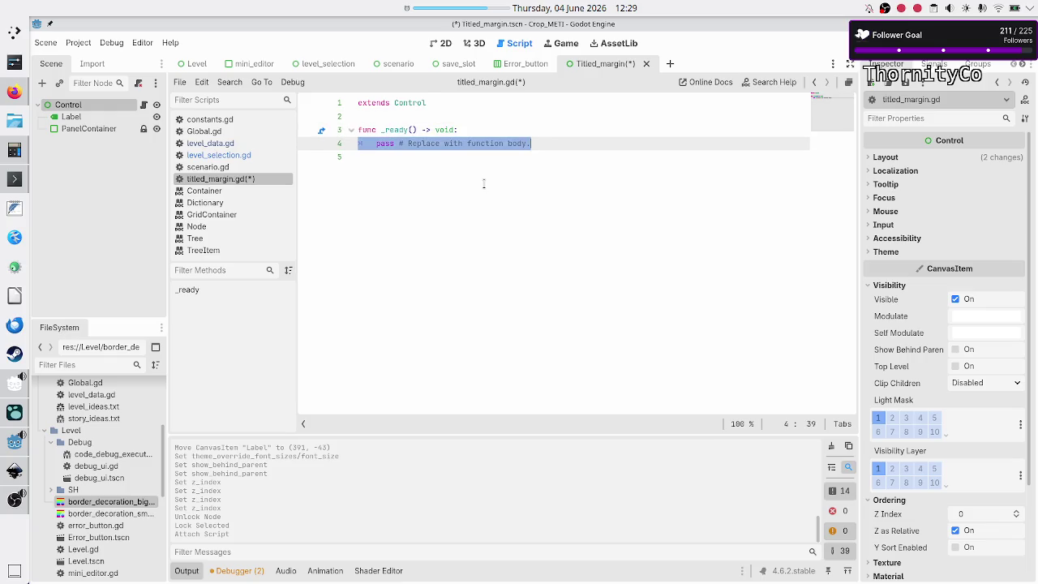
key(BackSpace)
key(BackSpace)
key(Return)
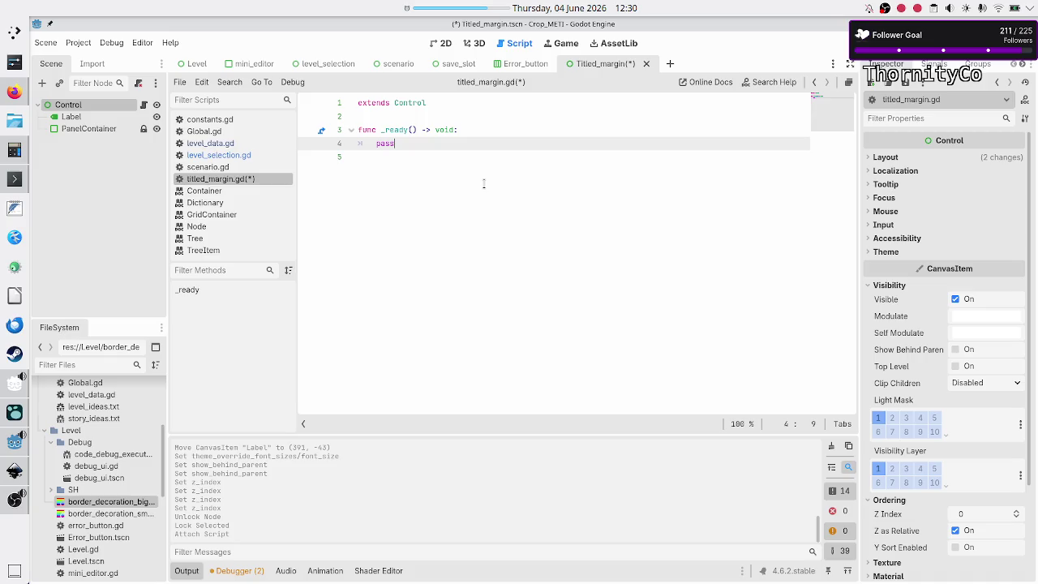
key(Down)
key(ctrl+s)
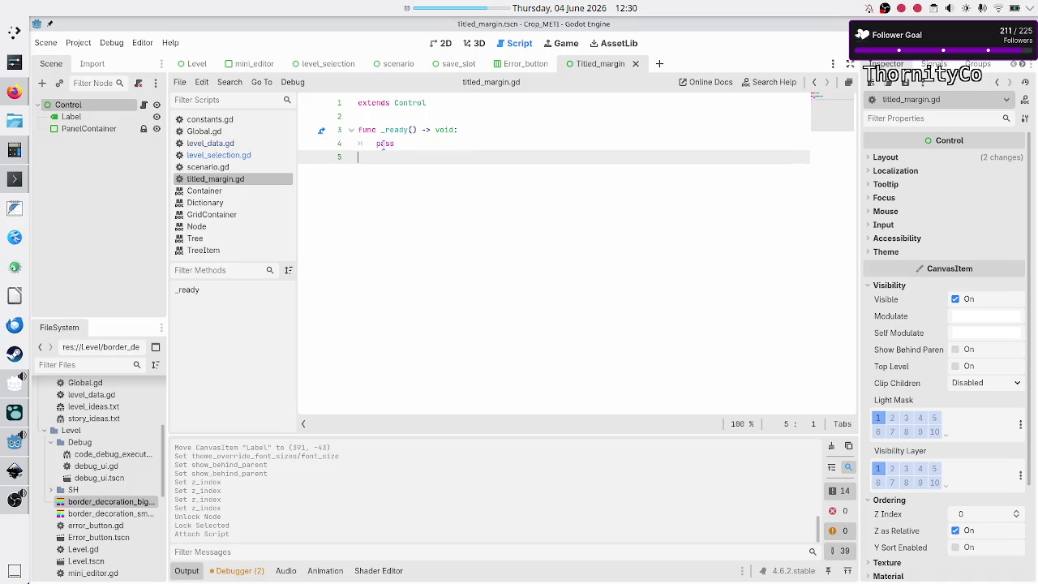
click(97, 117)
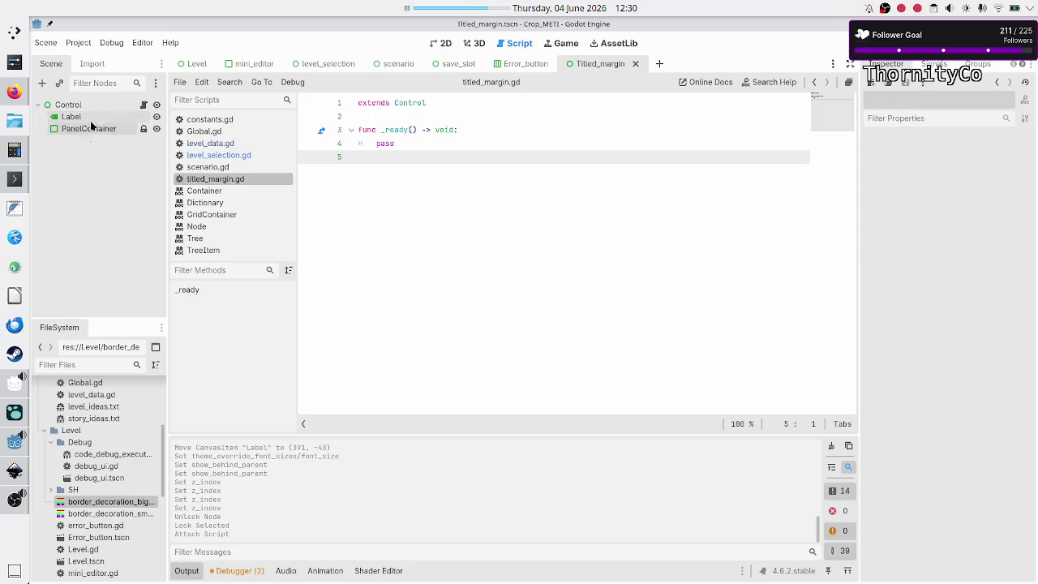
Rename the Label node to Title and the PanelContainer to Border
click(90, 114)
text(Titl)
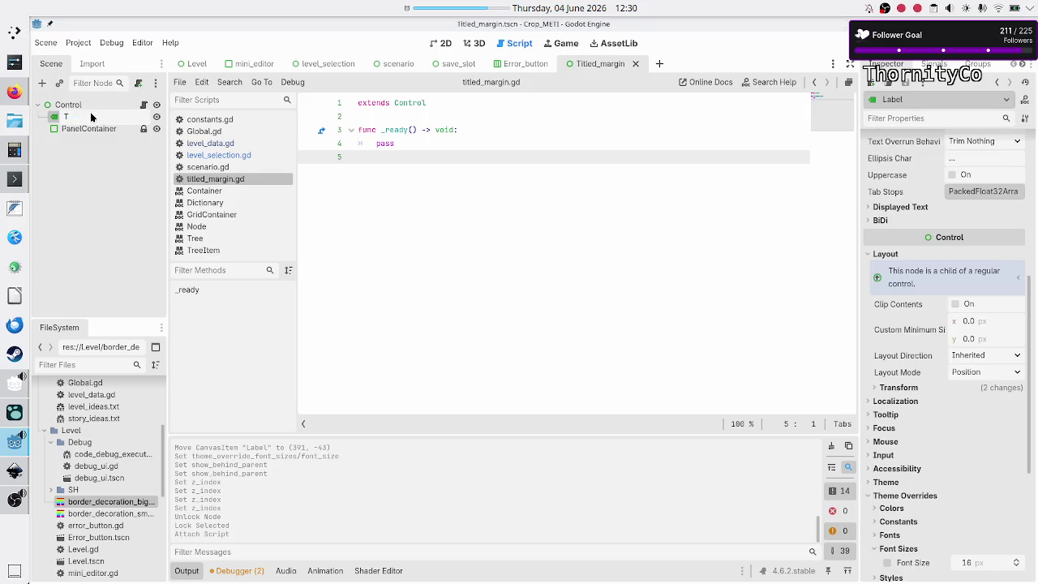
text(e)
key(Return)
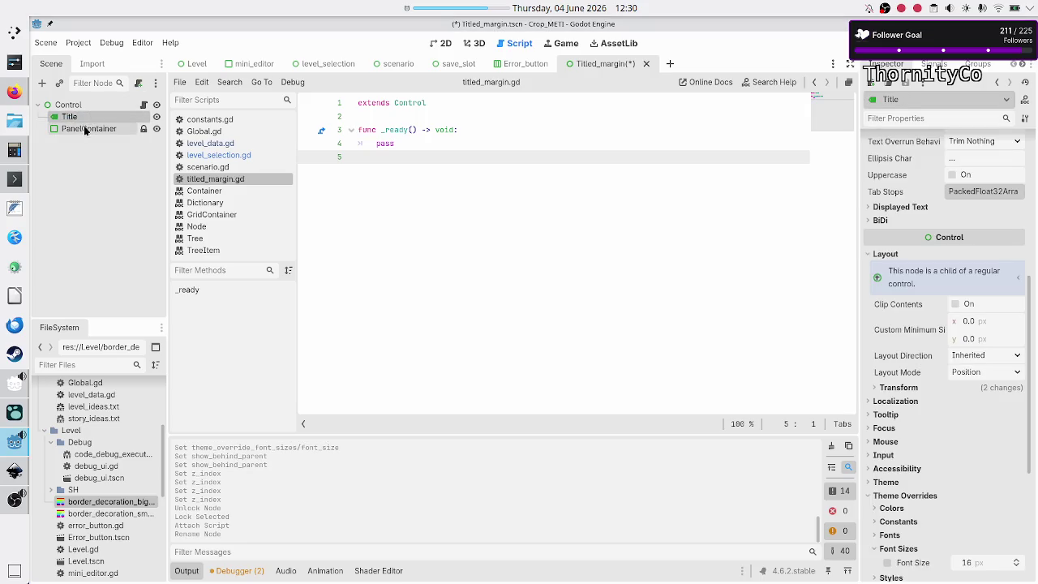
click(83, 127)
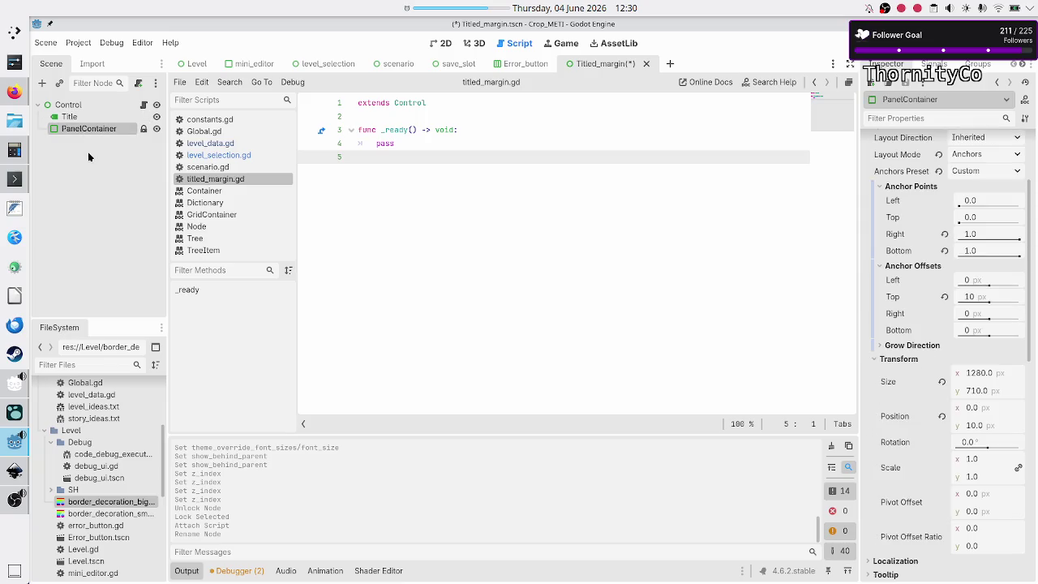
click(94, 129)
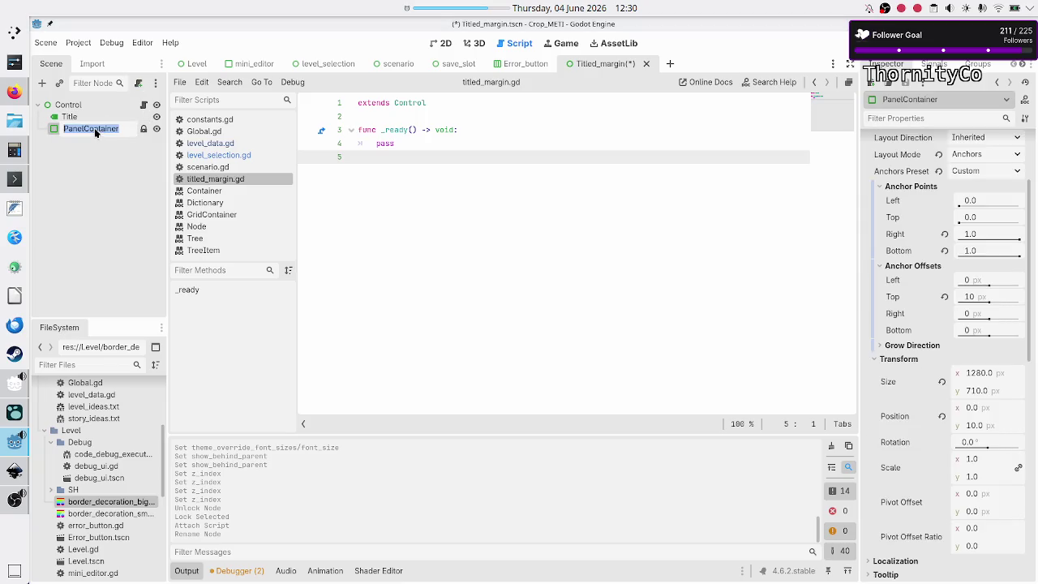
text(Border)
key(Return)
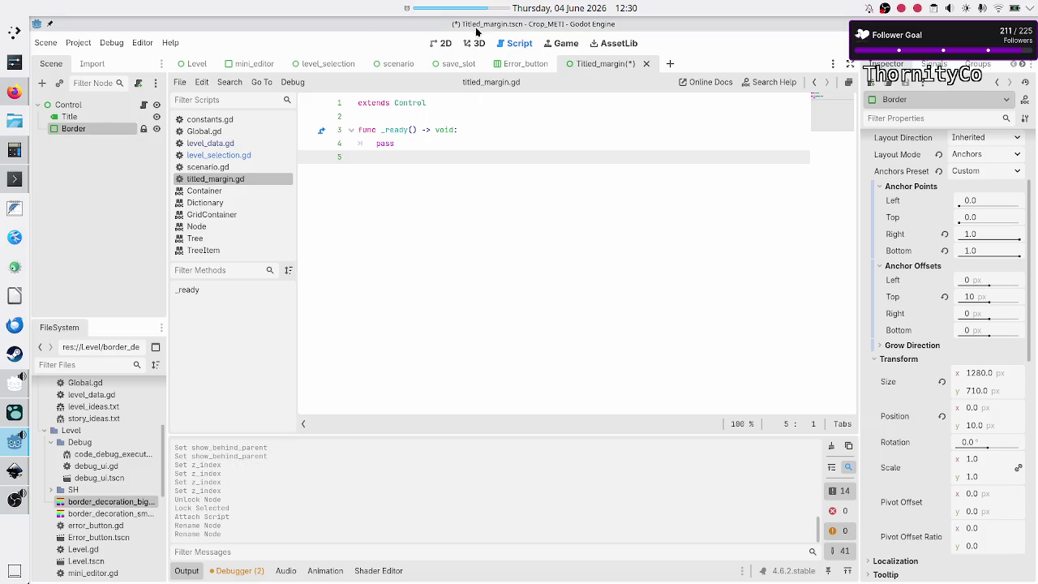
Save the Titled_margin scene and close it, leaving Error_button open
click(83, 161)
key(ctrl+s)
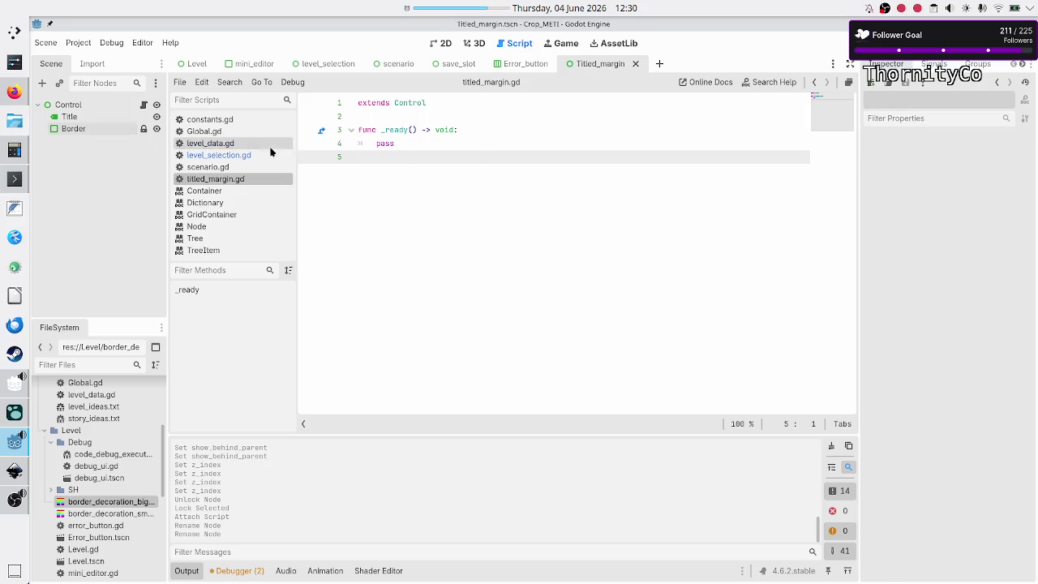
click(87, 130)
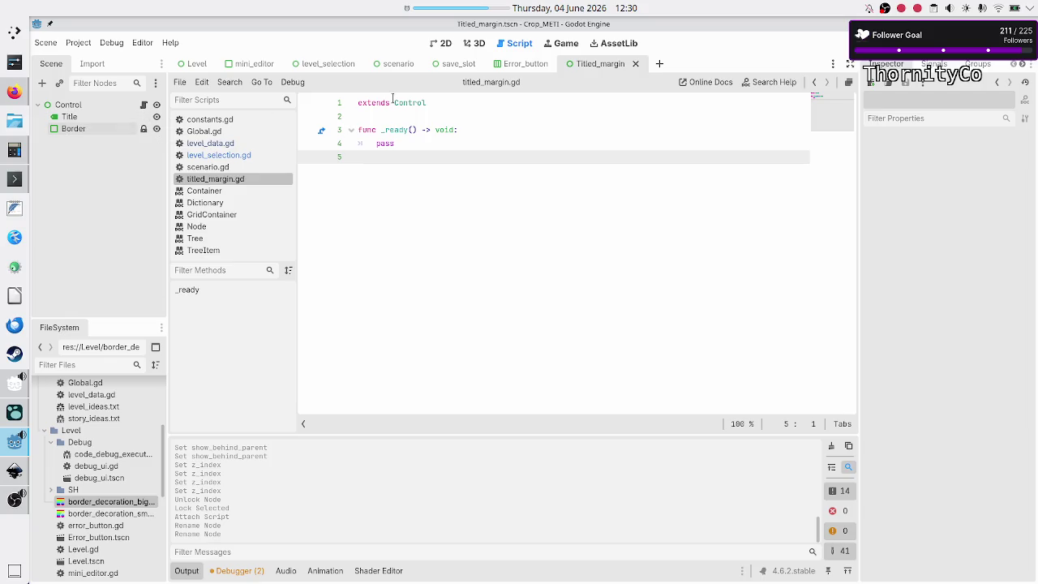
click(637, 64)
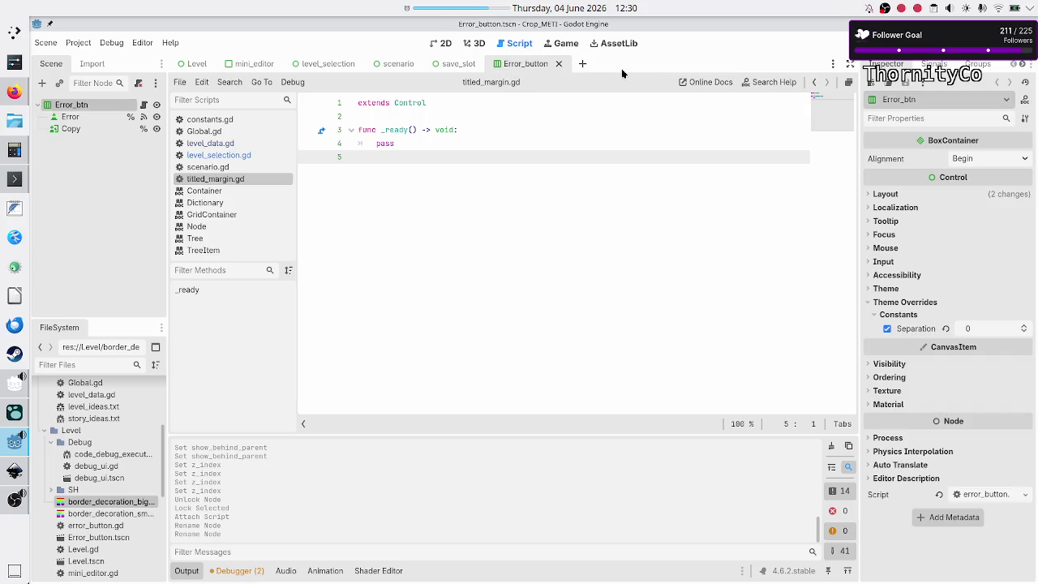
scroll(94, 463, down, 5)
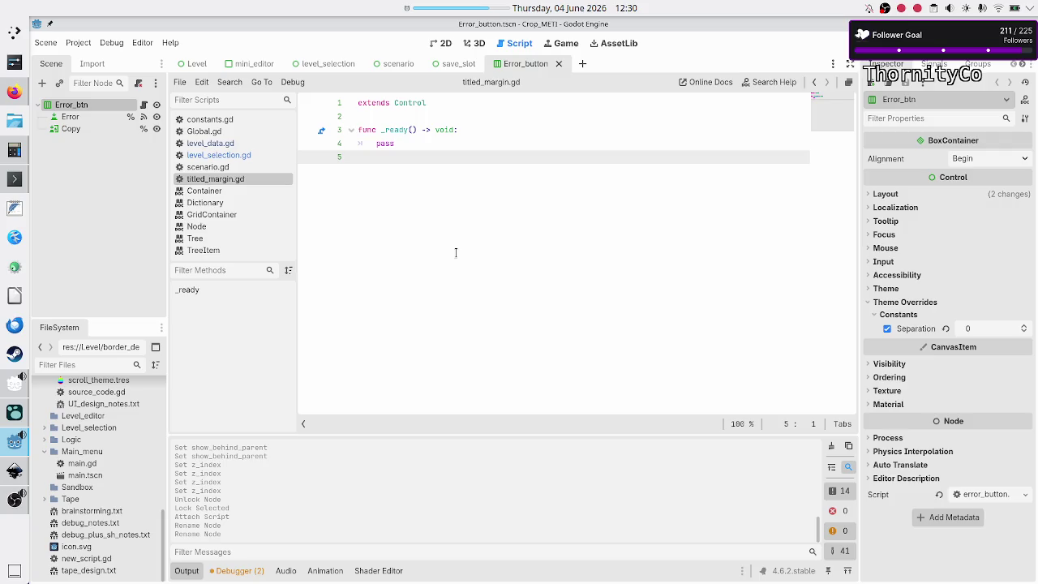
Check the weekly stream schedule in Firefox's Discord #streaming tab, then return to Godot
click(15, 91)
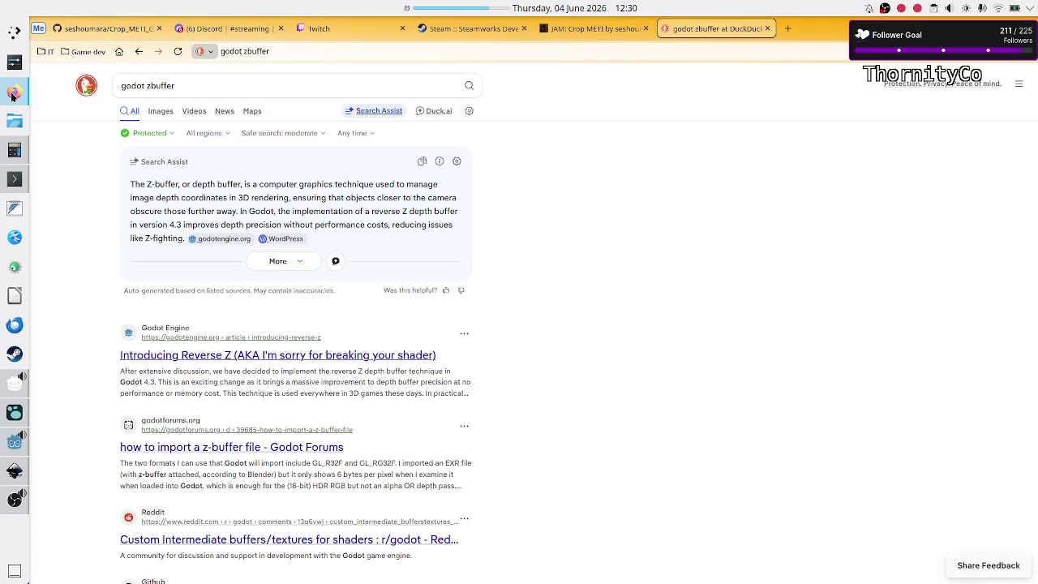
click(215, 28)
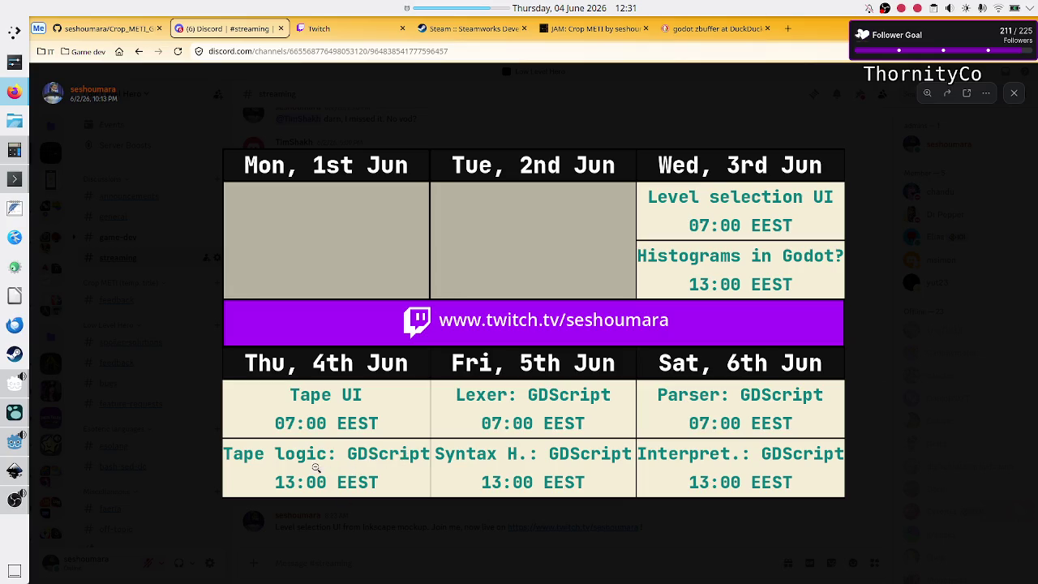
key(alt+Tab)
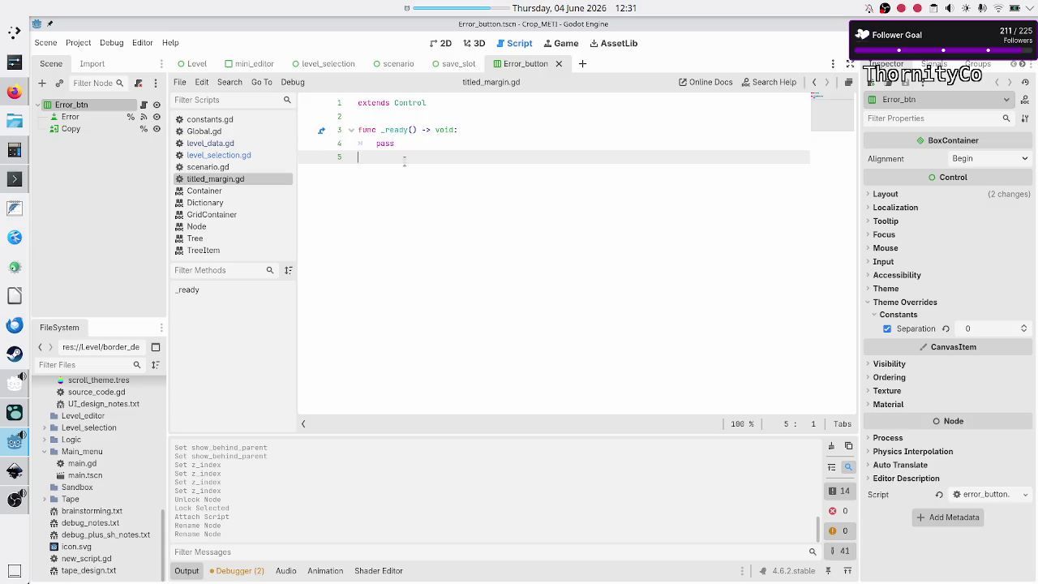
Move the cursor between empty line 2 and last line 5 of titled_margin.gd
key(Up)
key(Up)
key(Up)
key(Down)
key(Down)
key(Down)
key(Up)
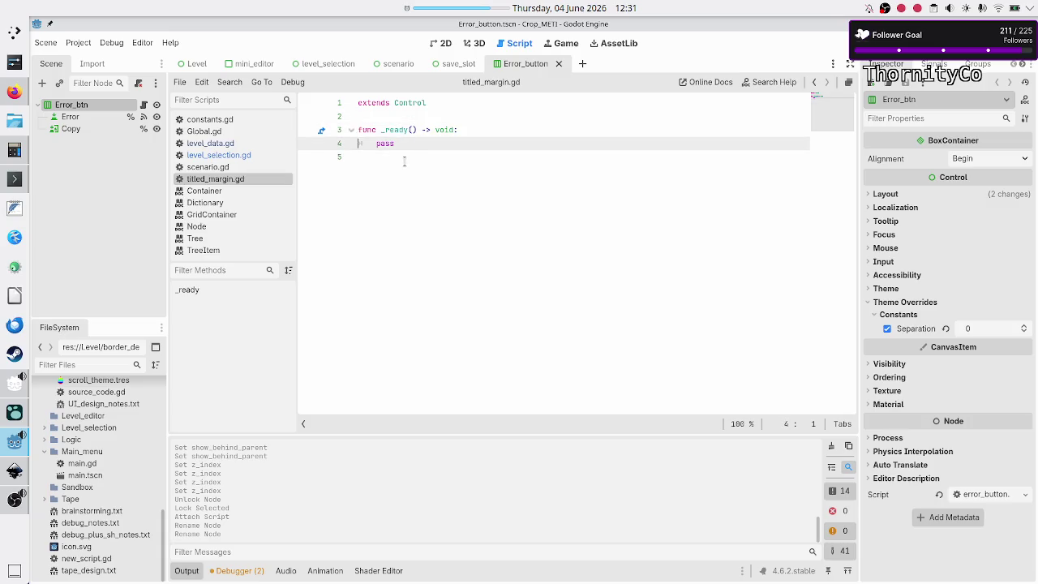
key(Up)
key(Up)
key(Down)
key(Down)
key(Down)
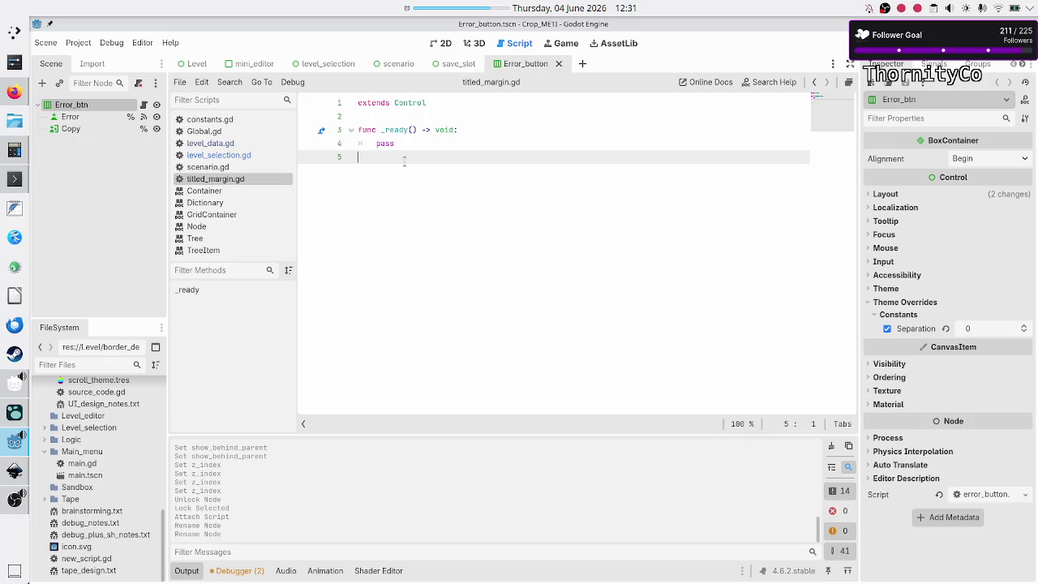
click(396, 116)
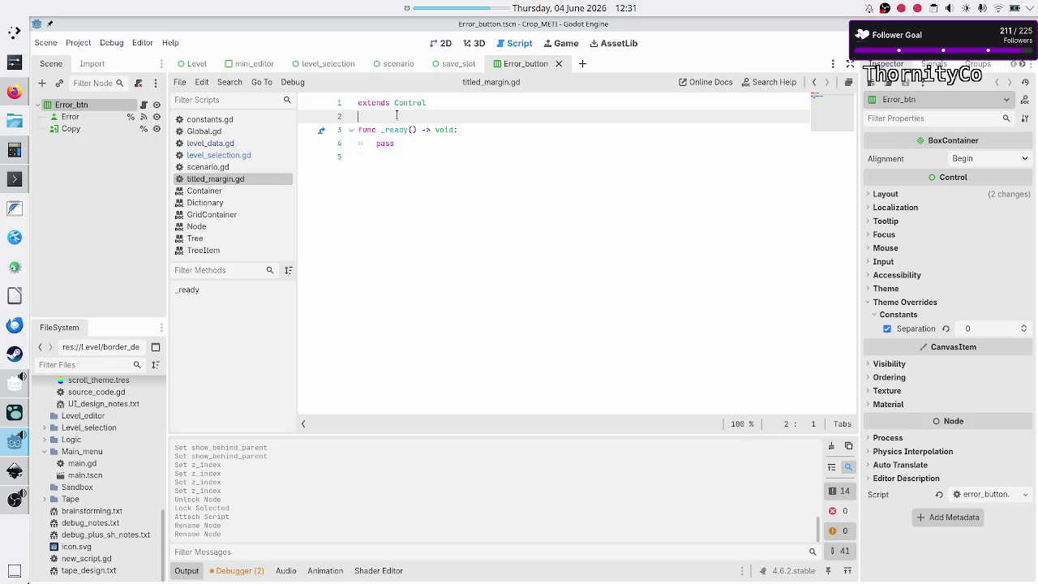
click(398, 151)
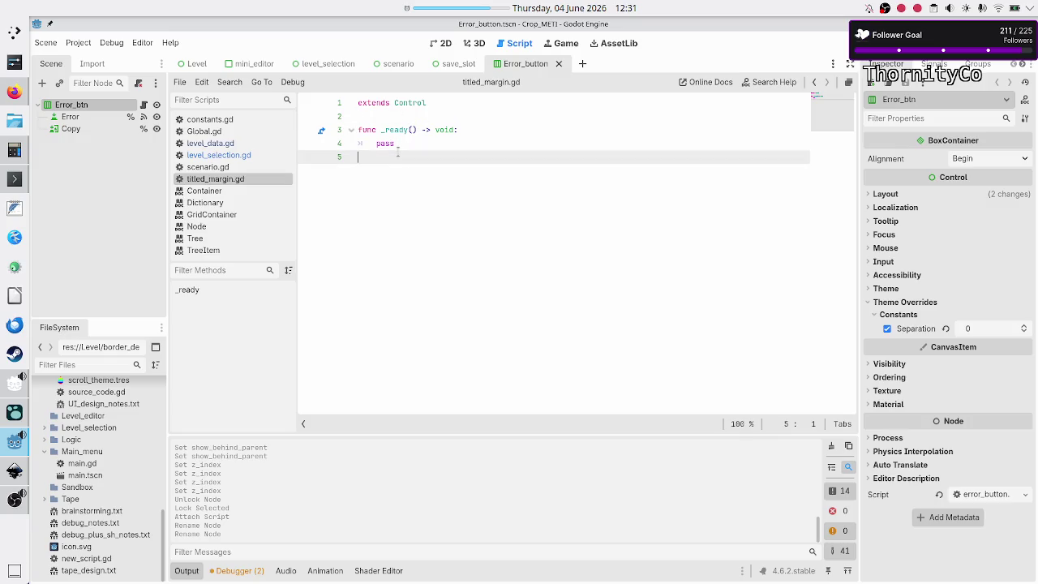
click(396, 116)
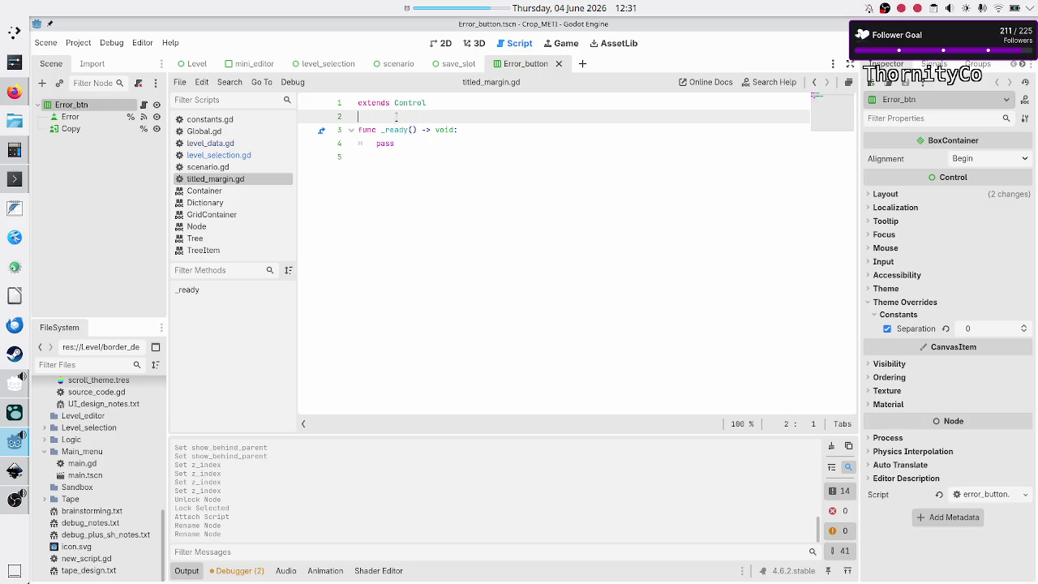
click(378, 173)
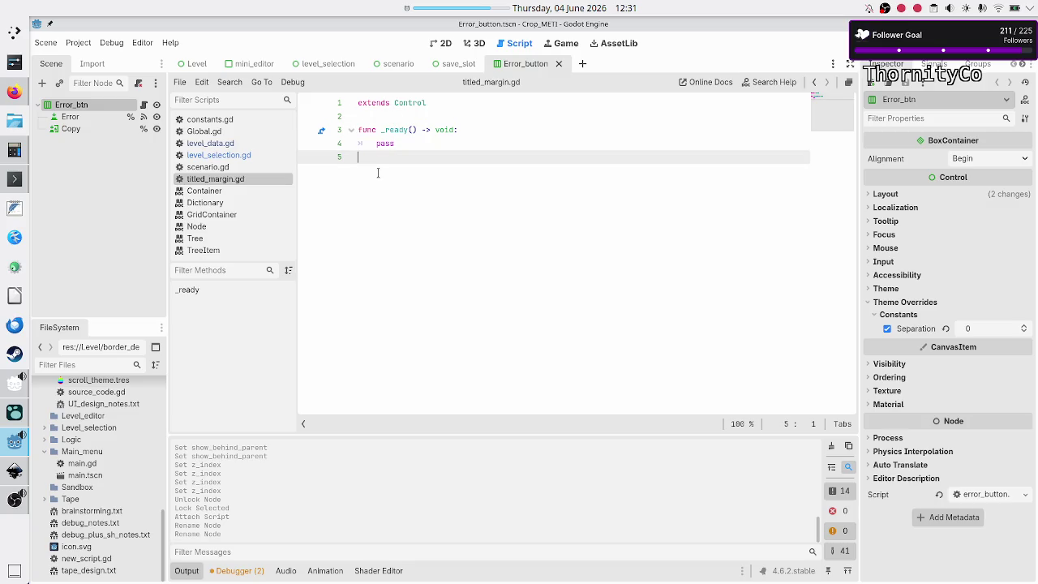
click(381, 120)
click(385, 170)
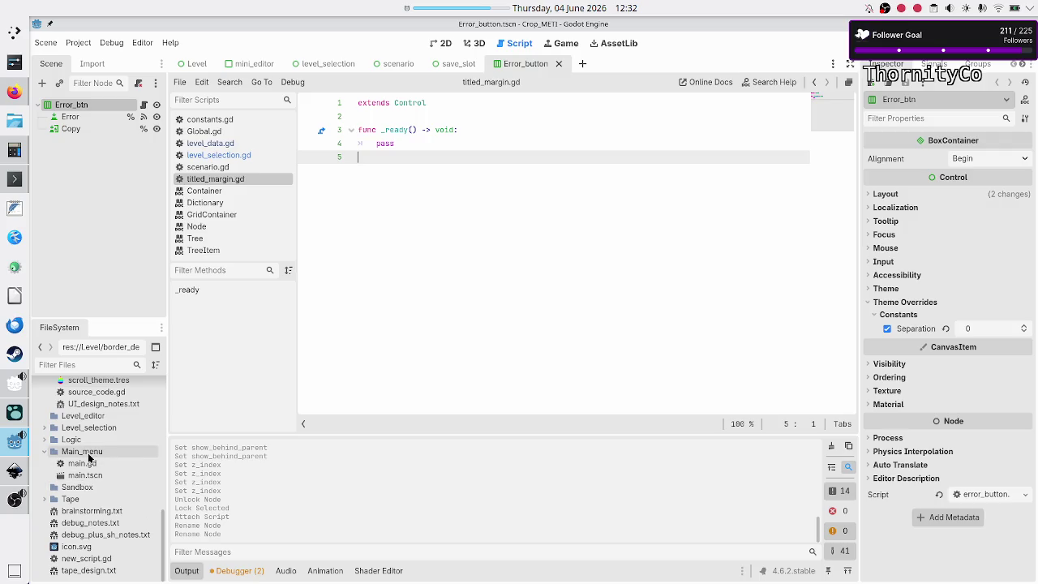
Scroll the FileSystem dock up to the Experiments folder's files
scroll(89, 458, up, 2)
scroll(90, 458, up, 10)
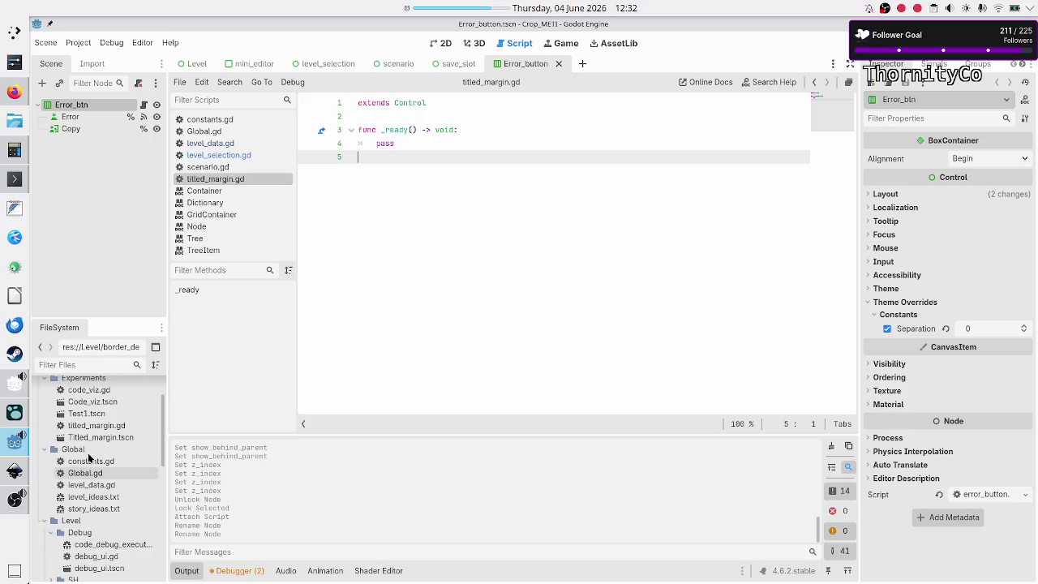
scroll(89, 459, up, 3)
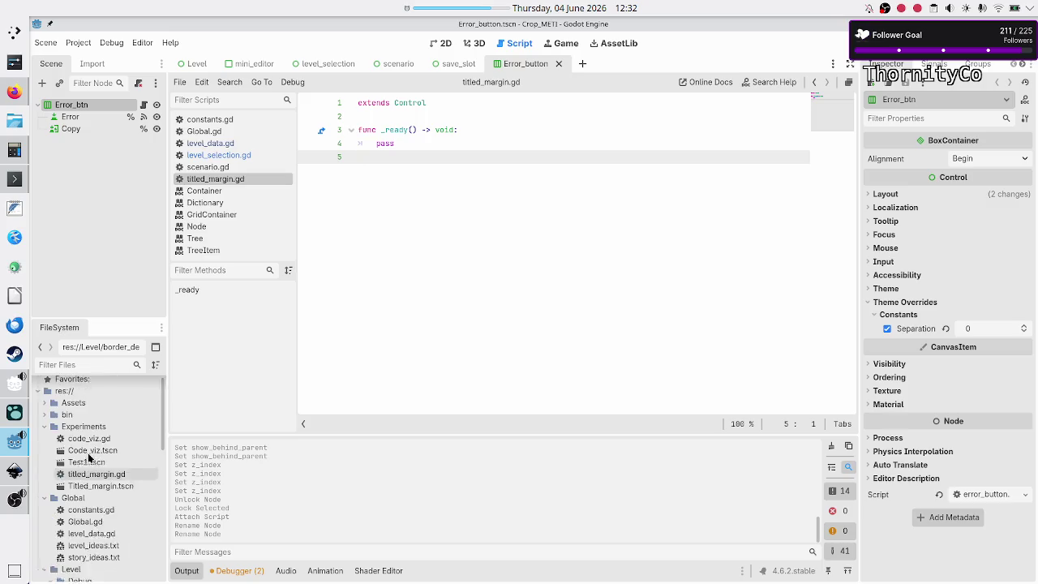
Rename the scene file Titled_margin.tscn to Titled_border.tscn
click(99, 494)
right_click(97, 495)
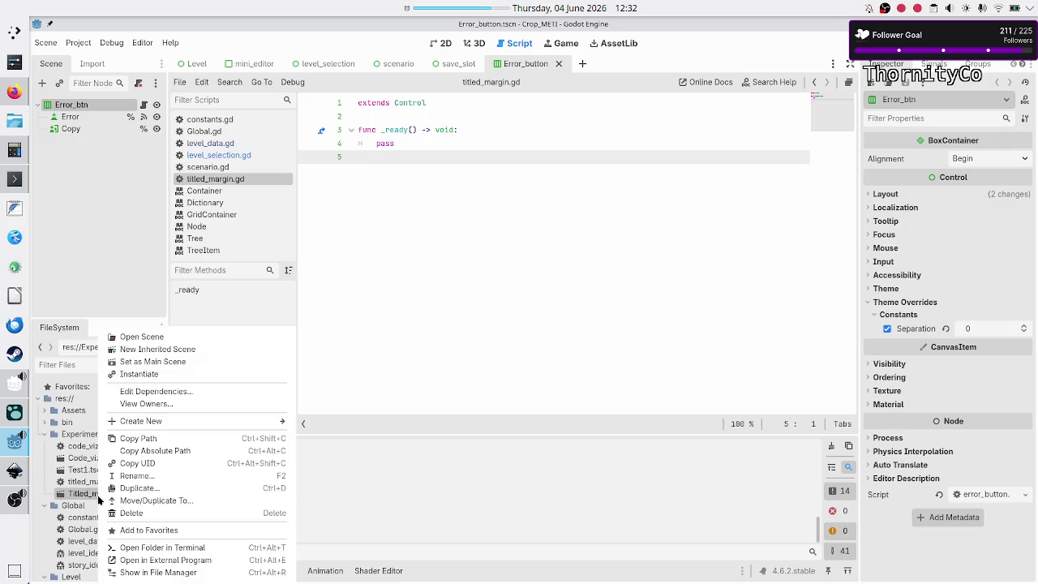
click(158, 474)
key(Escape)
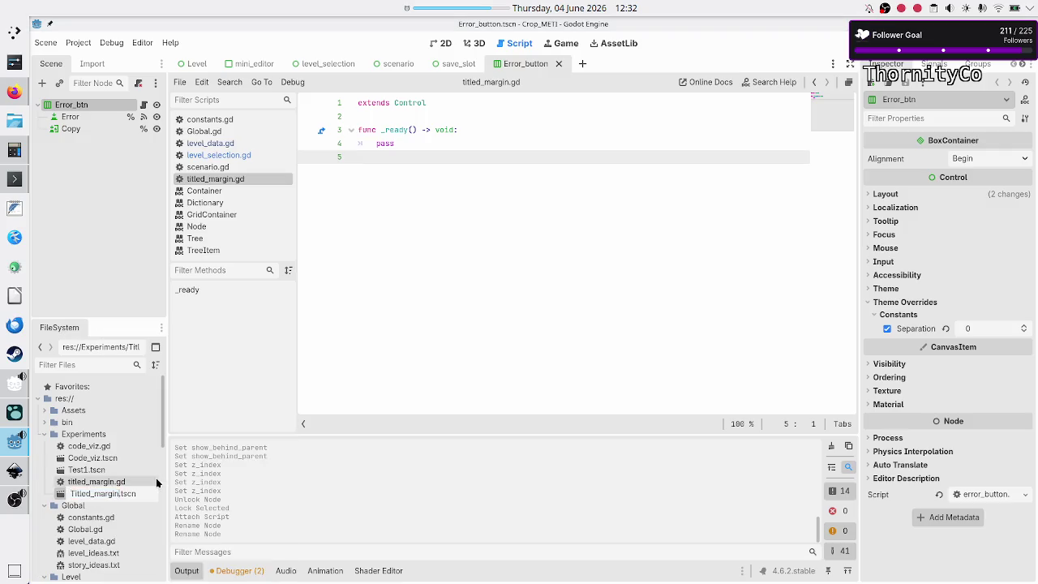
key(BackSpace)
key(BackSpace)
key(BackSpace)
text(border)
key(Return)
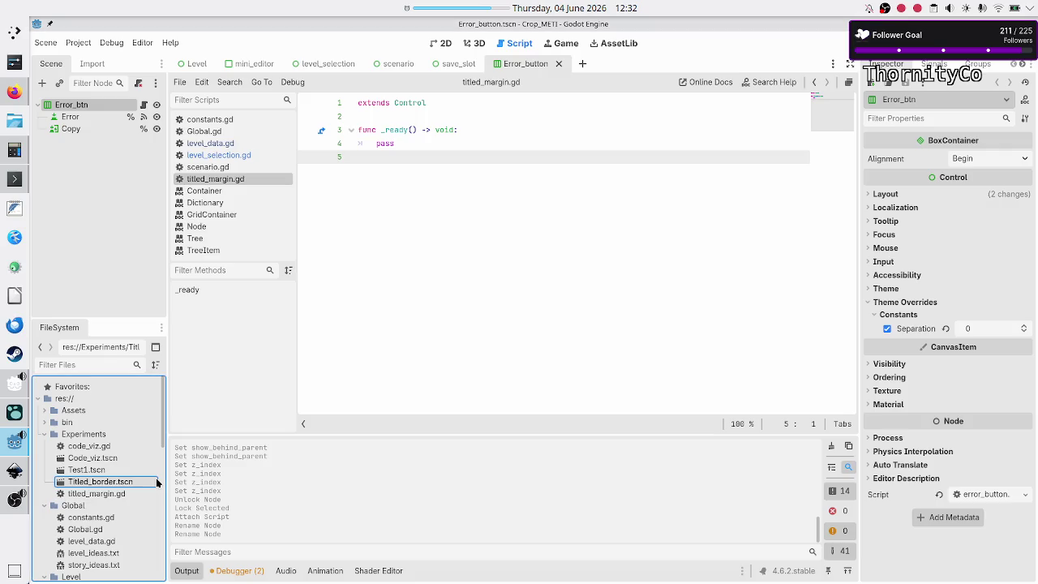
Rename titled_margin.gd to titled_border.gd and open the Titled_border.tscn scene
click(126, 495)
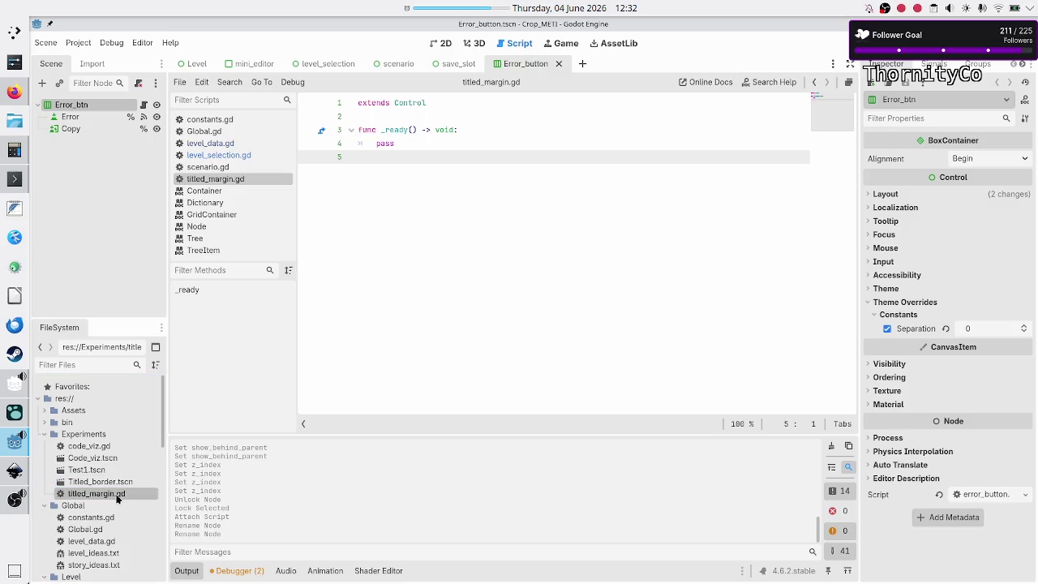
right_click(127, 495)
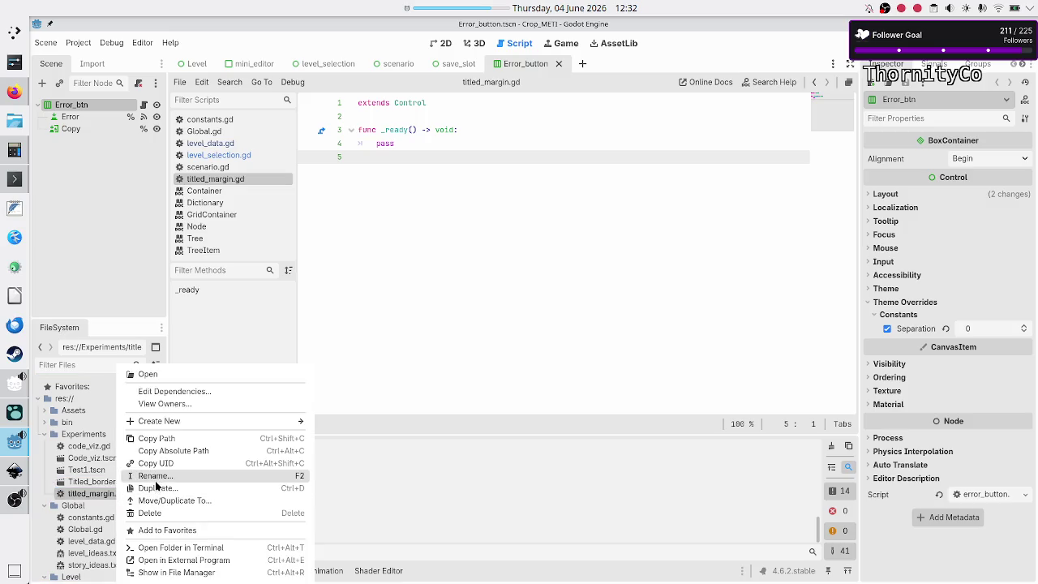
click(155, 478)
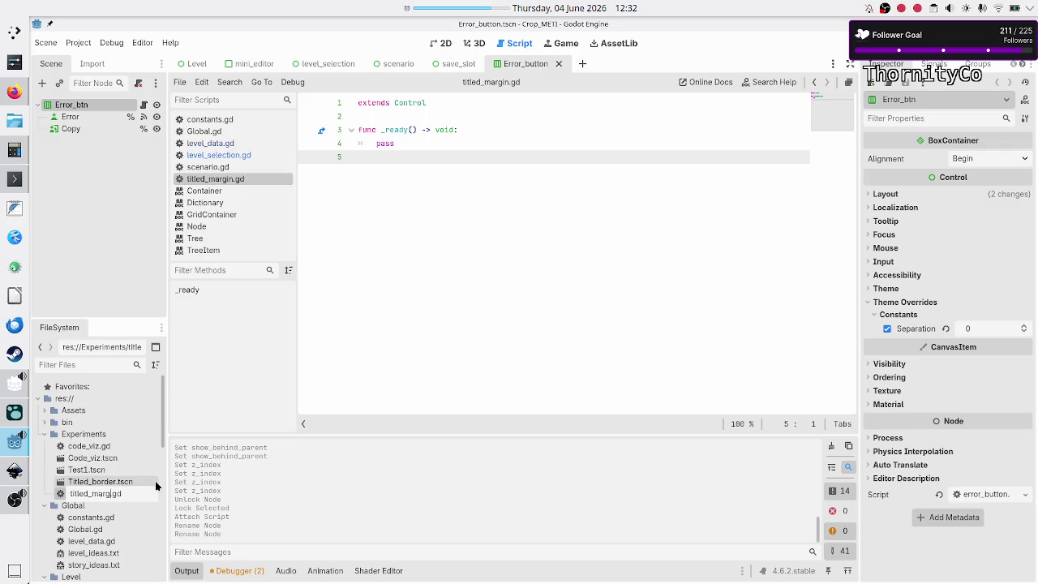
key(BackSpace)
key(BackSpace)
key(BackSpace)
text(border)
key(Return)
double_click(130, 494)
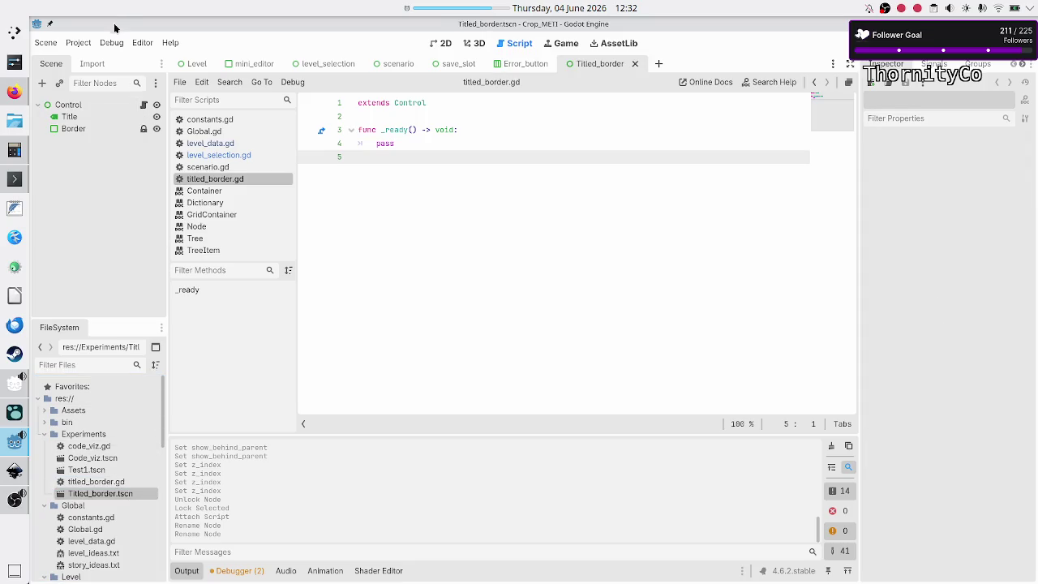
Add a comment on line 6 about computing anchor offsets from the label's size / font metrics
click(144, 106)
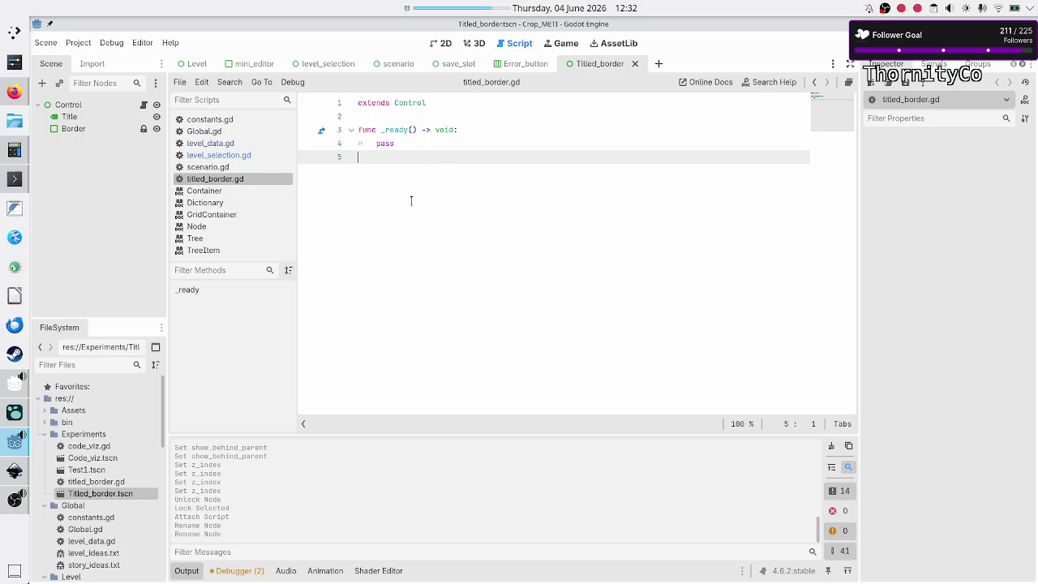
key(Up)
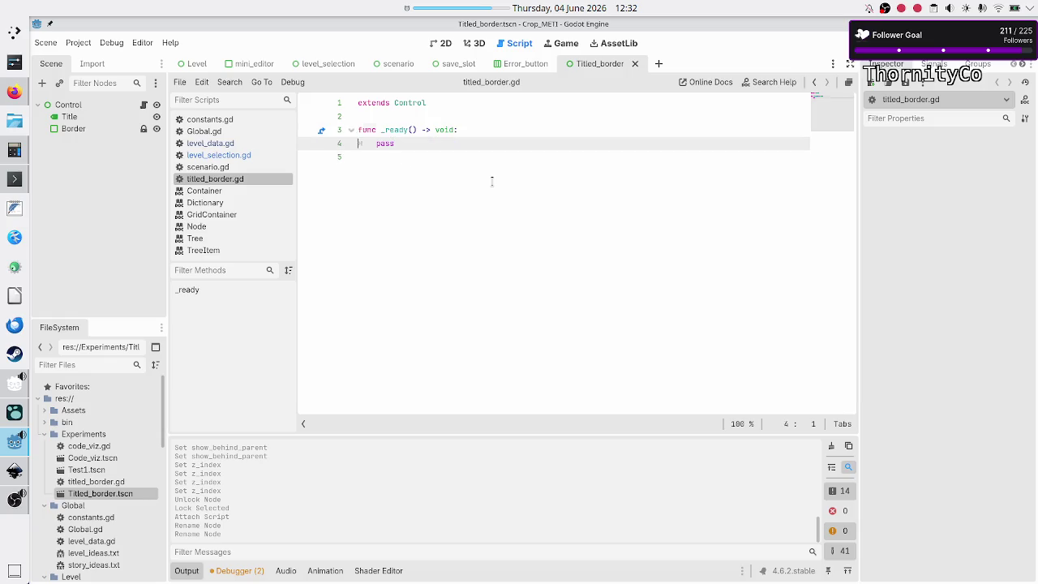
key(Down)
key(Return)
text(#)
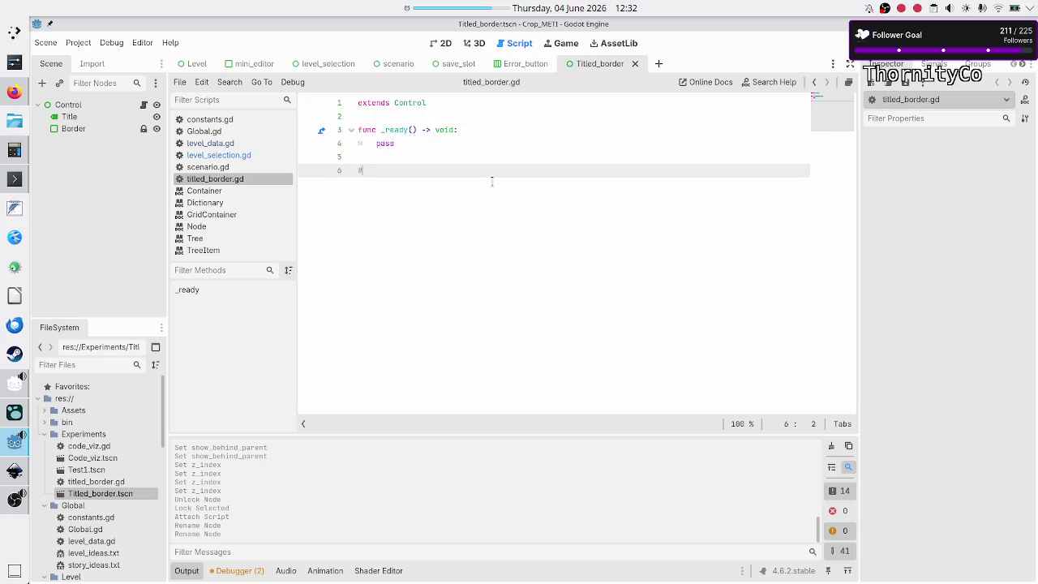
text(eed to compute)
text( margin)
key(BackSpace)
key(BackSpace)
key(BackSpace)
key(BackSpace)
key(BackSpace)
text(anchor )
text(ofs)
text(se)
text(based on labe)
text('size)
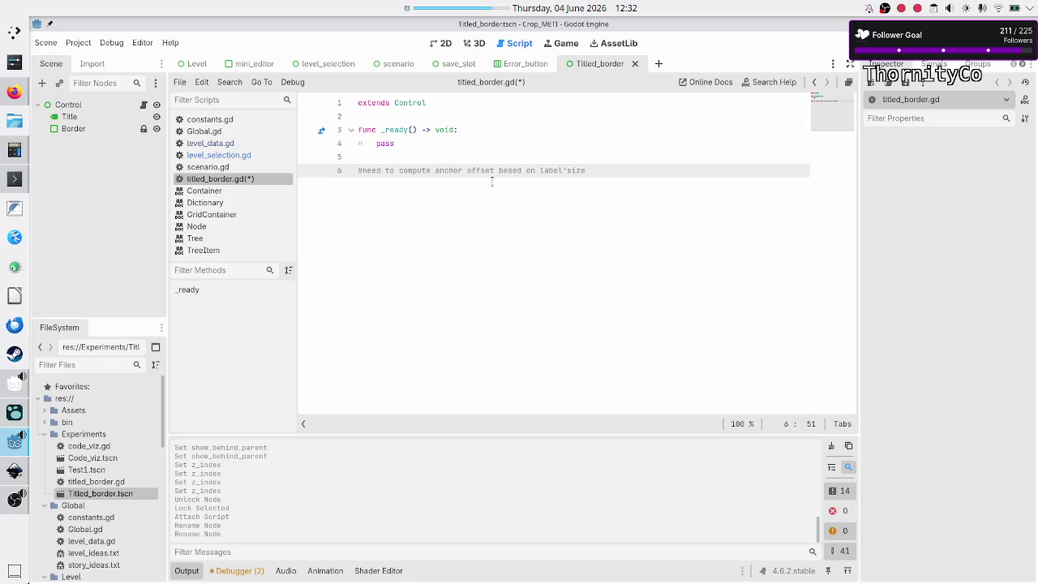
key(BackSpace)
key(BackSpace)
text(ze / )
text(fontmetric)
text(s)
Add a second comment about recomputing the anchors/offset for the border
key(Return)
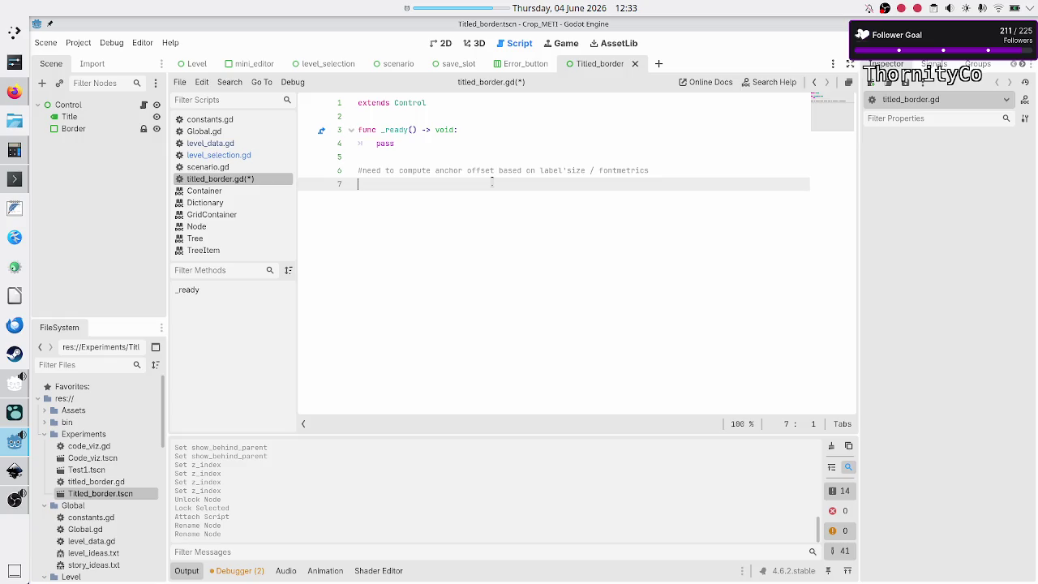
text(#)
key(BackSpace)
key(BackSpace)
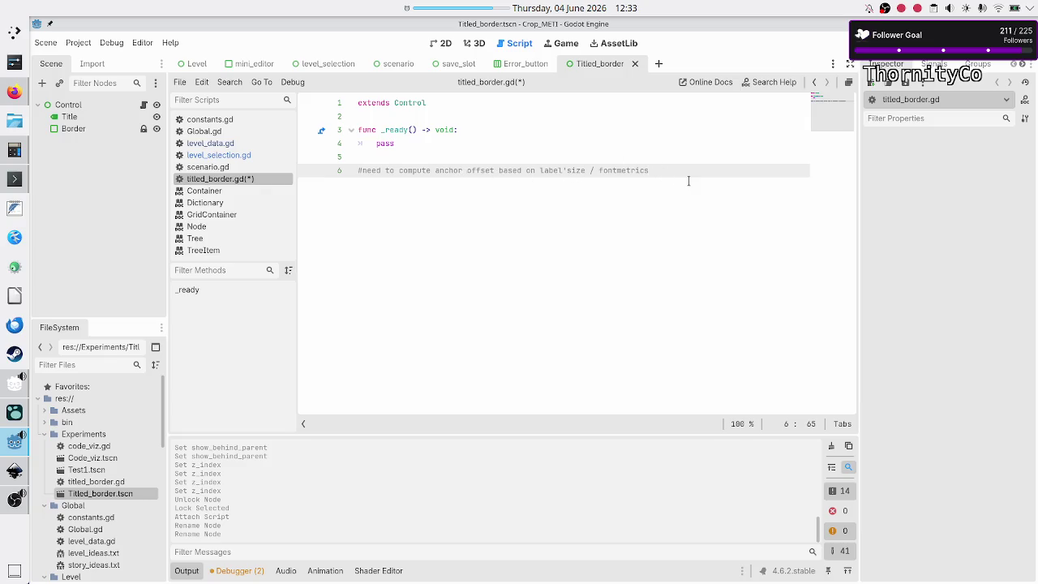
key(Return)
text(#)
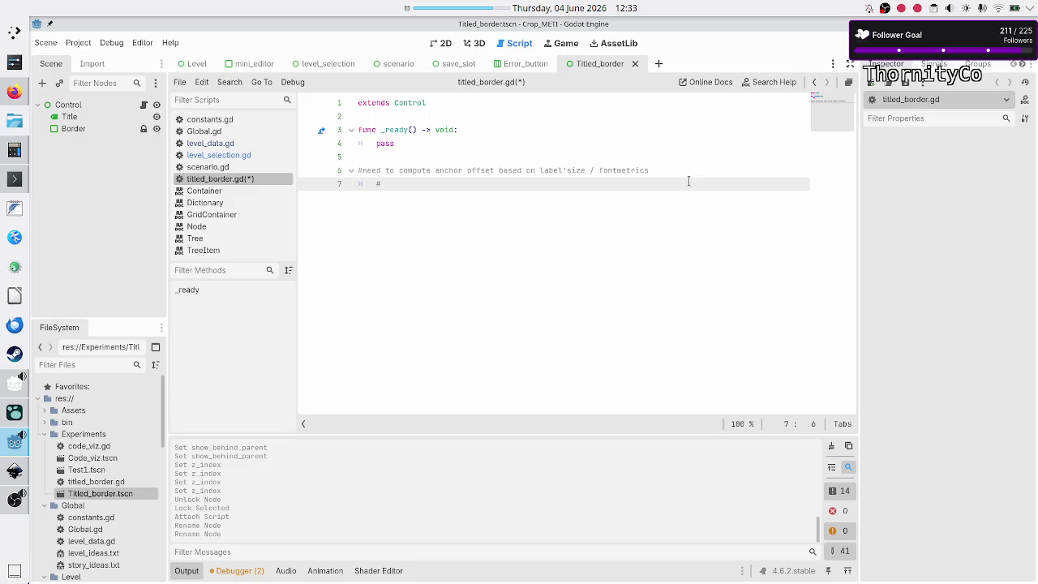
text(n)
text(ecompute)
text(anchor)
text(s/)
text(a offset )
text(for the bo)
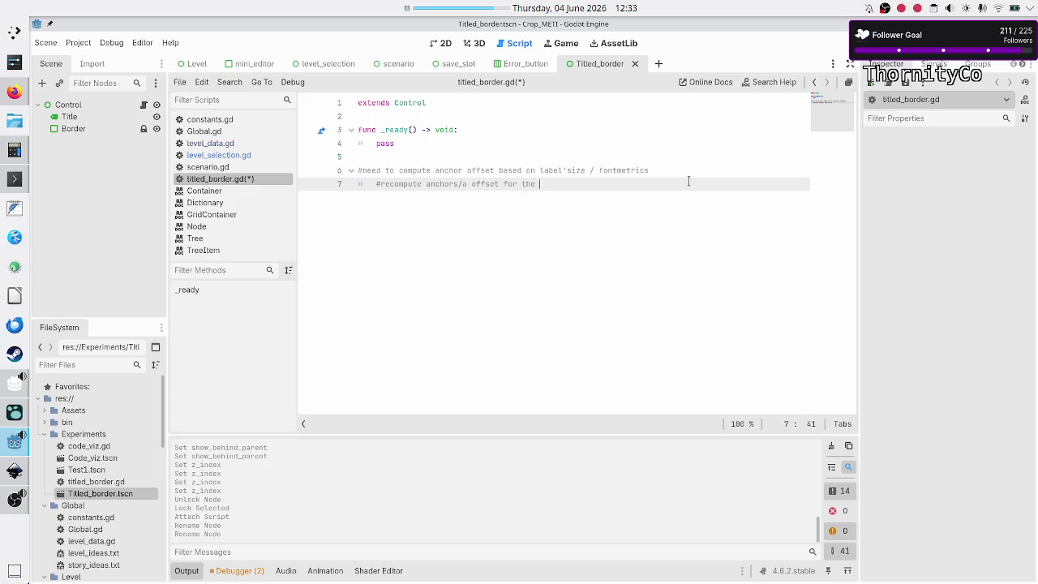
text(rder)
text(!)
key(ctrl+a)
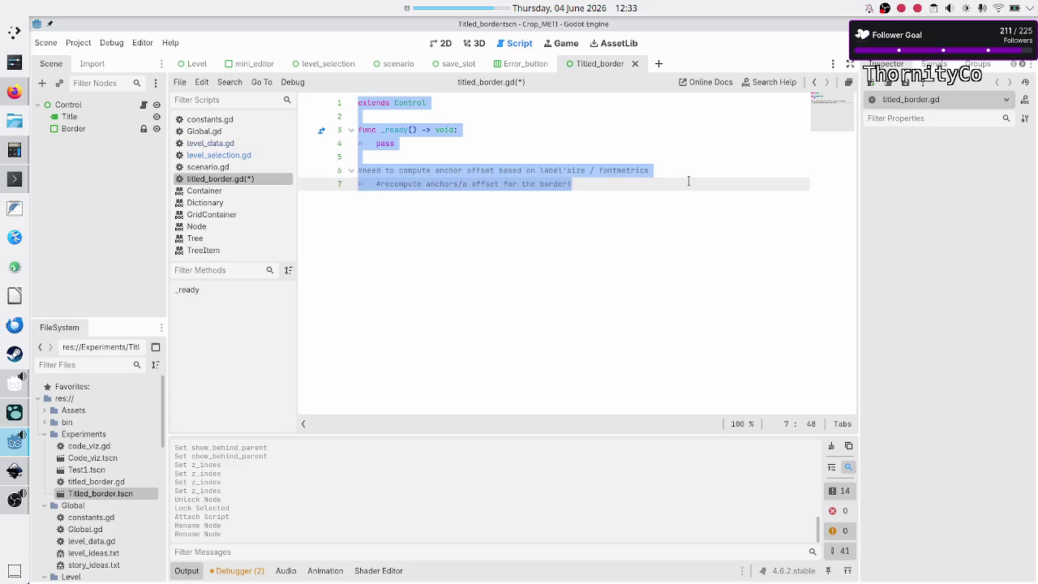
click(689, 181)
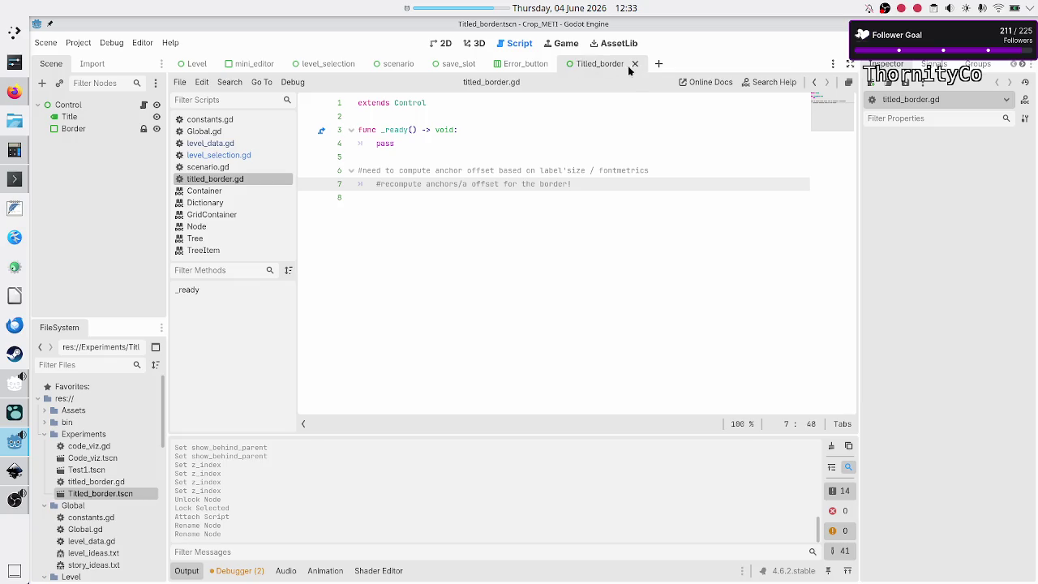
click(445, 229)
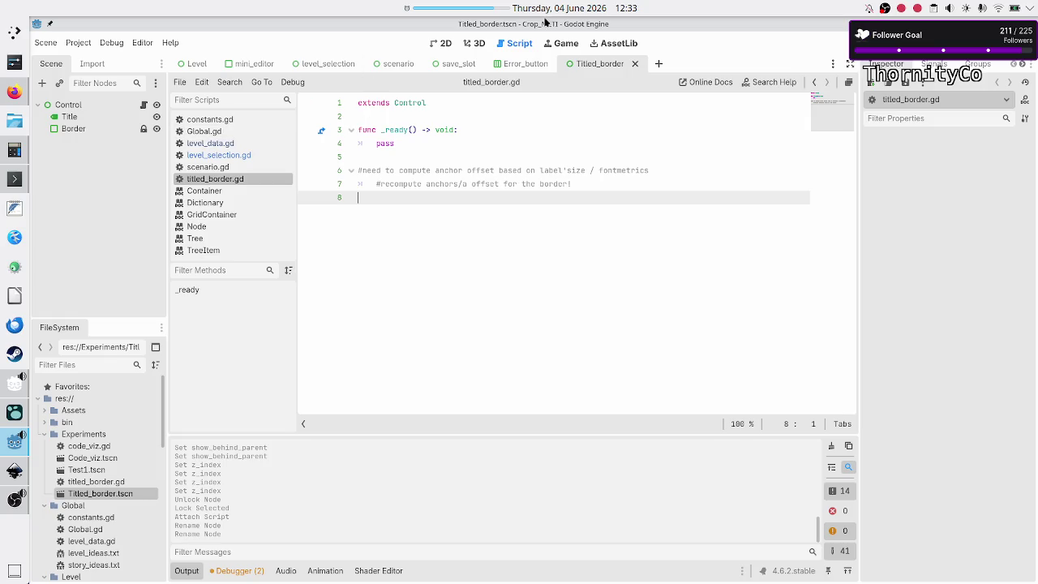
Inspect the Border node's Anchor Points and Anchor Offsets, then go back to titled_border.gd
click(442, 44)
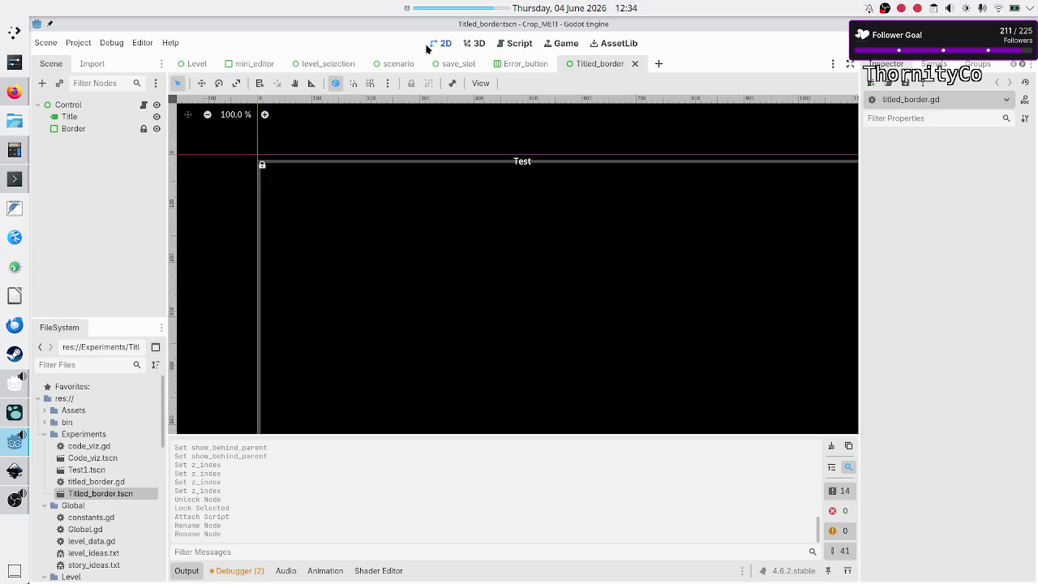
click(77, 129)
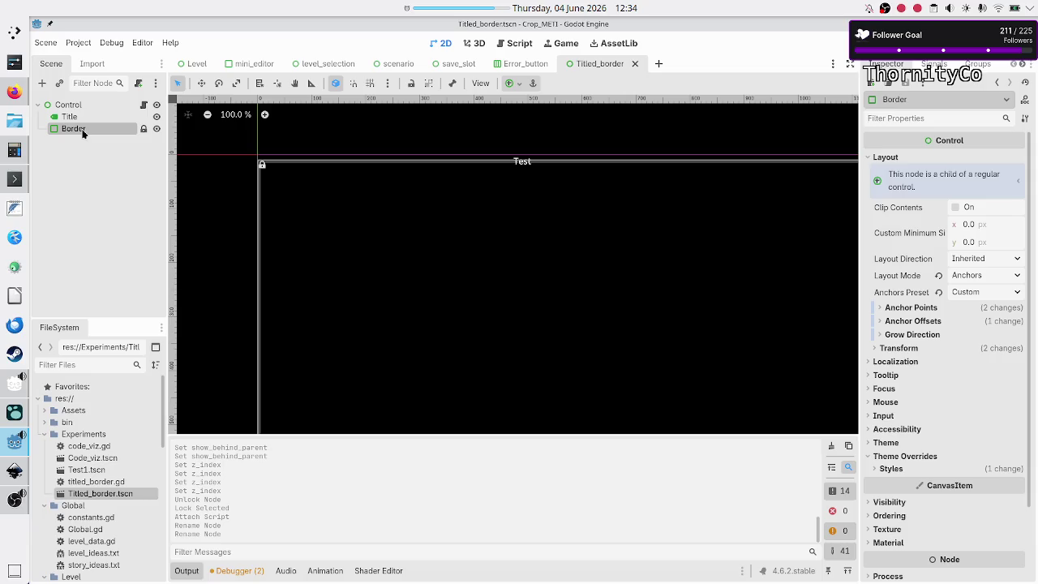
click(937, 307)
click(925, 388)
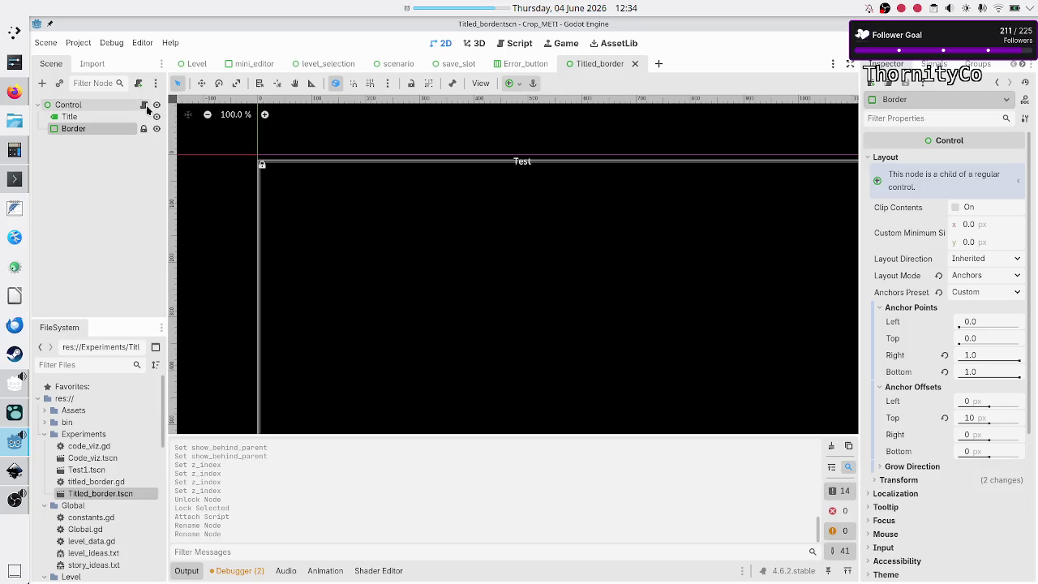
click(145, 106)
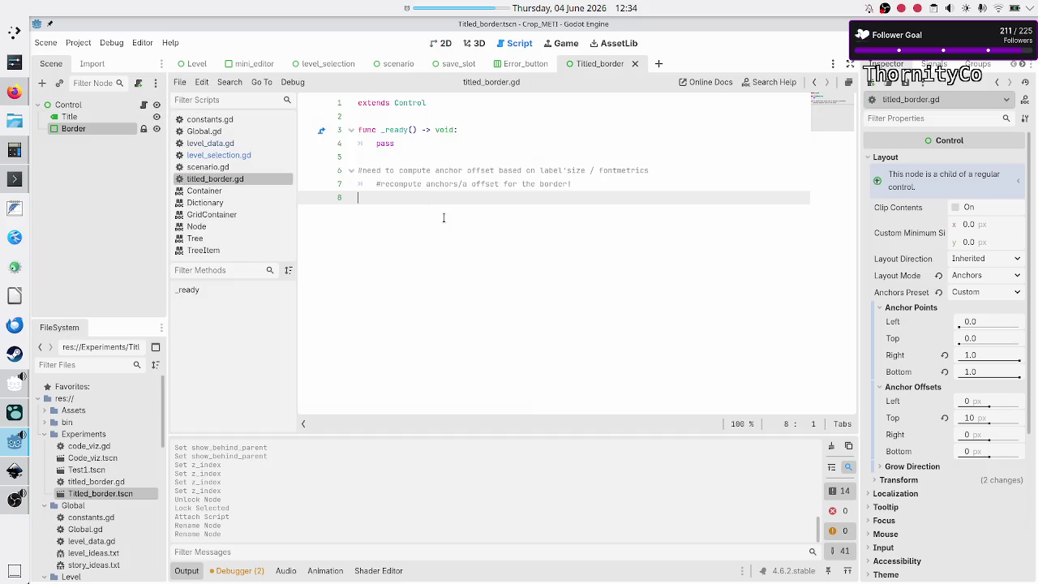
Declare an empty update_anchors() -> void function below the comments in titled_border.gd
key(Return)
text(func u)
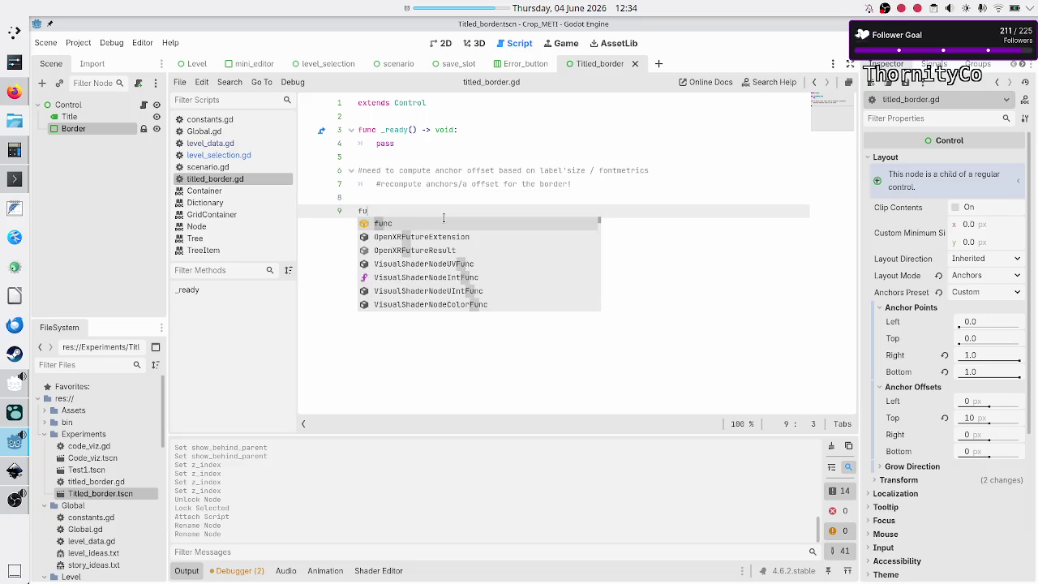
text(pdate_)
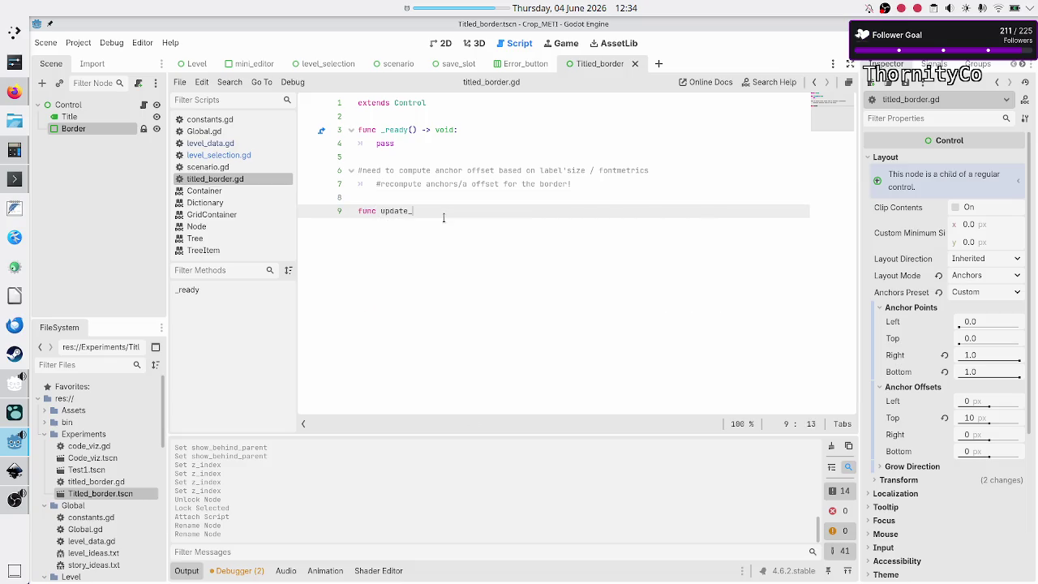
text(anchors() -> void:)
key(Return)
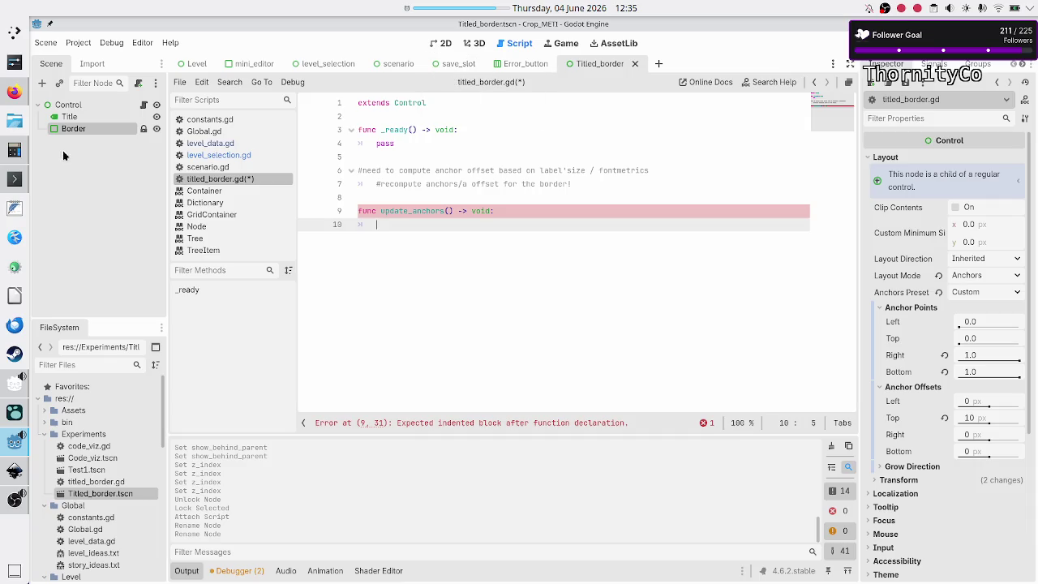
click(69, 117)
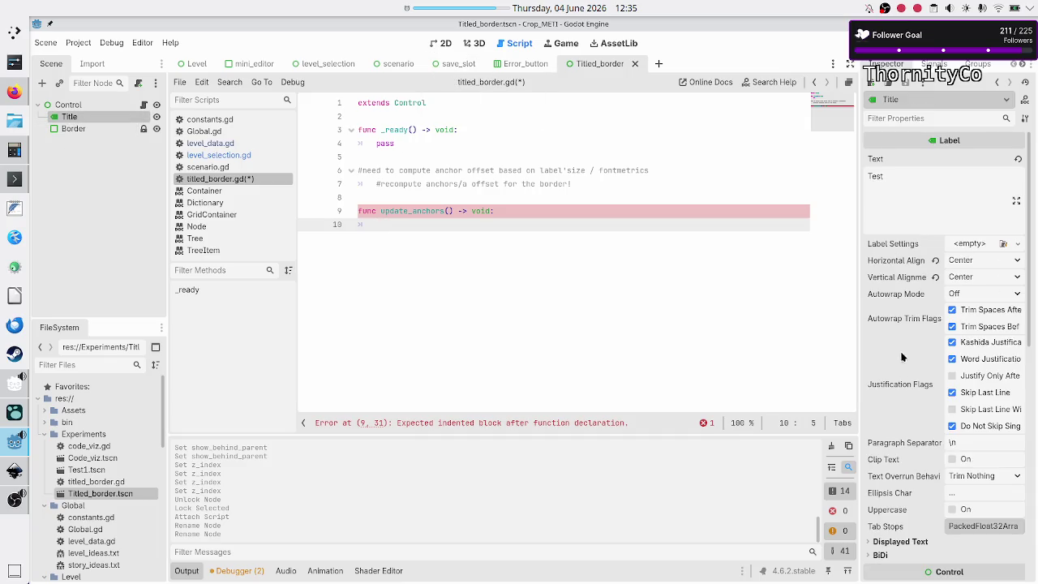
Expand the Title label's Transform to see its 197 × 110 size and 391, -43 position
scroll(901, 357, down, 5)
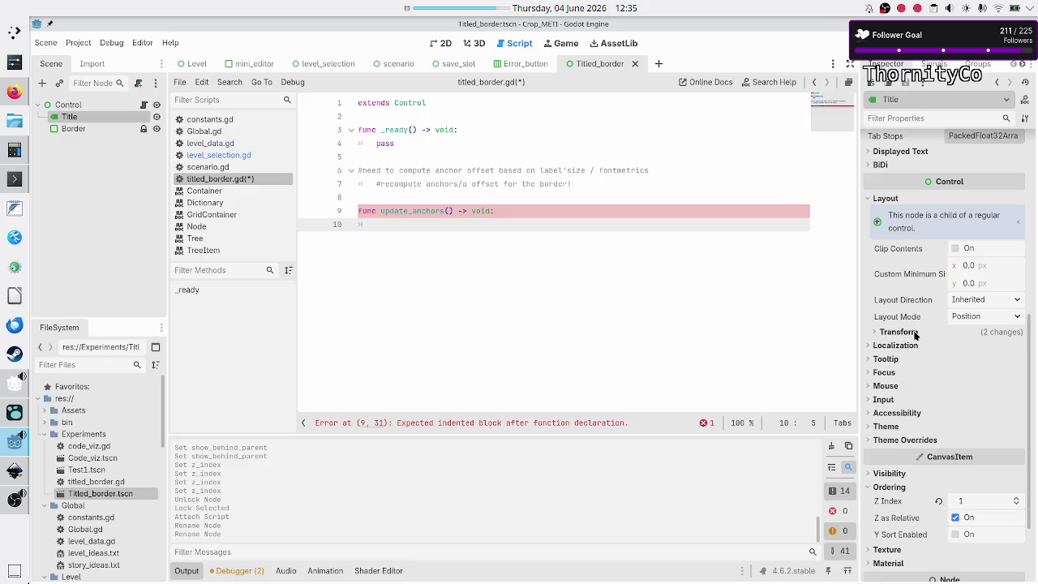
click(914, 340)
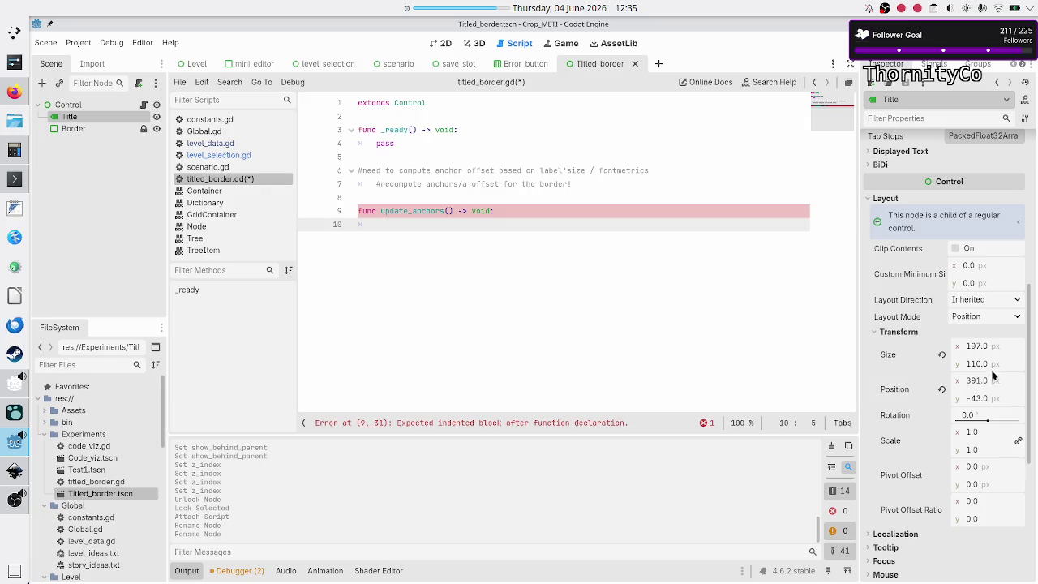
click(443, 43)
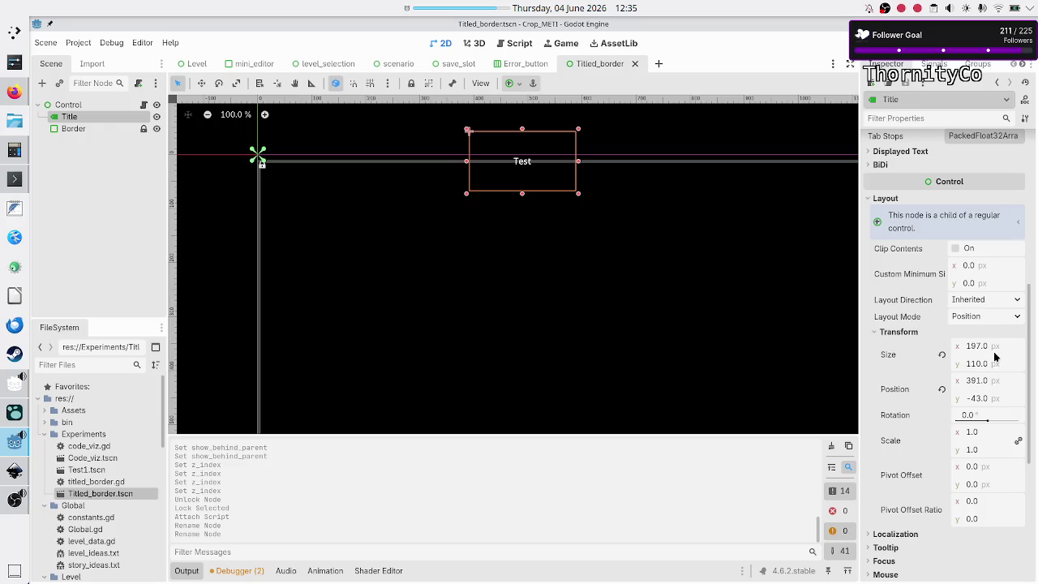
Review the Title label's Displayed Text: text "Test", centered both ways, overrun Trim Nothing
scroll(947, 294, up, 5)
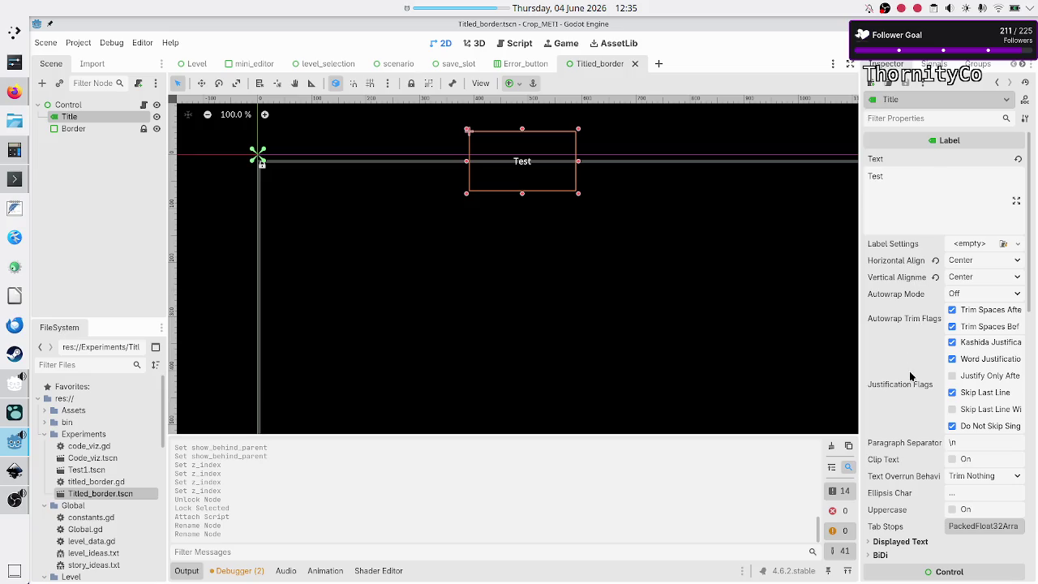
scroll(906, 437, down, 5)
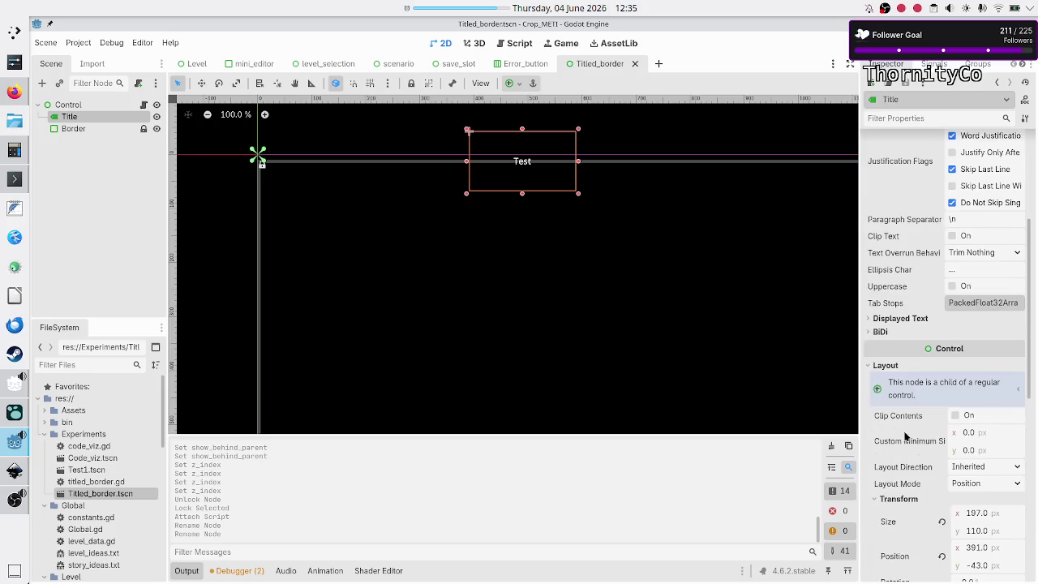
click(920, 319)
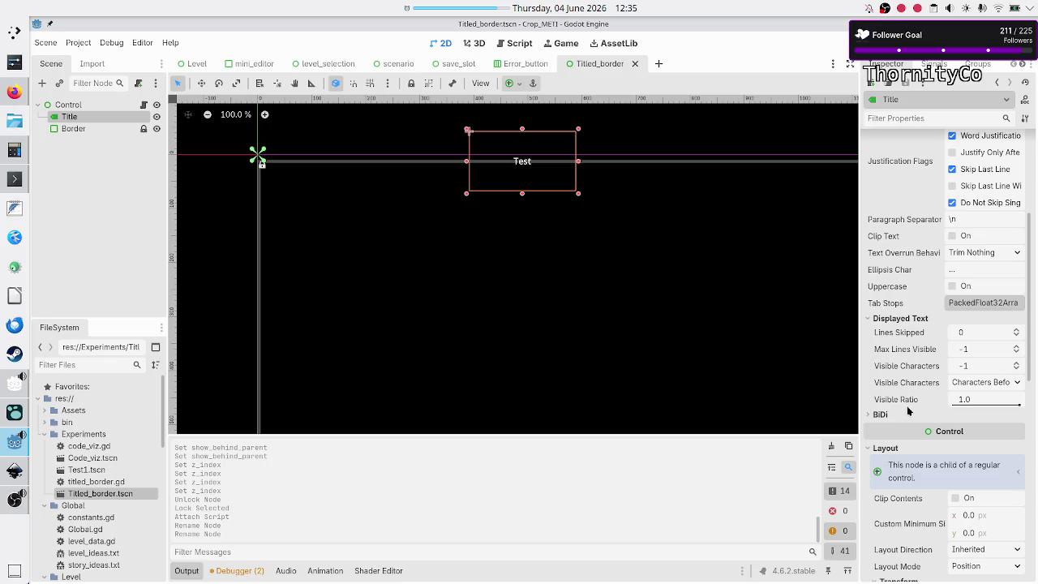
mouse_move(909, 403)
scroll(909, 403, up, 5)
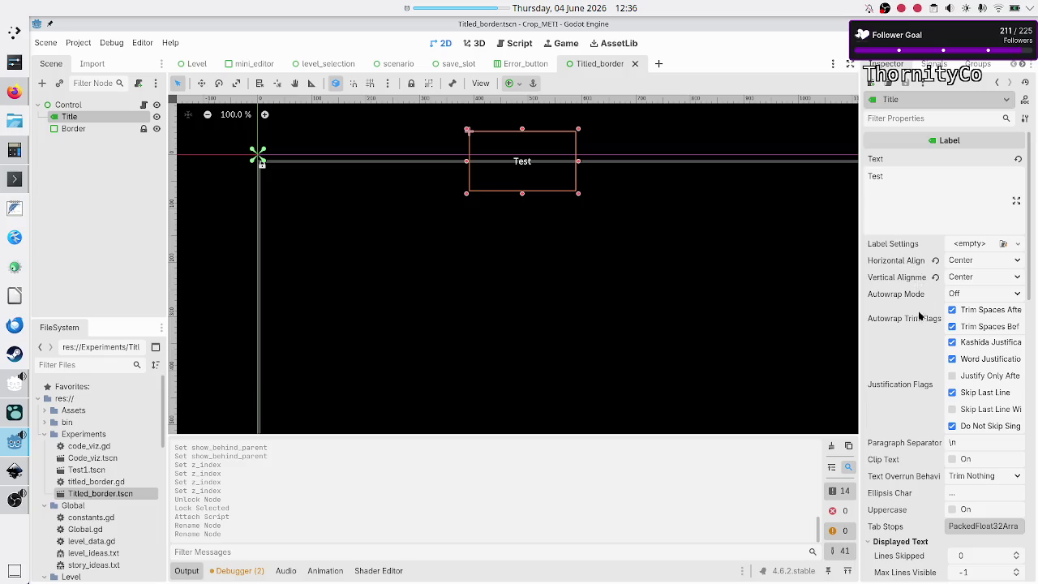
mouse_move(909, 370)
scroll(908, 369, down, 2)
scroll(916, 417, down, 3)
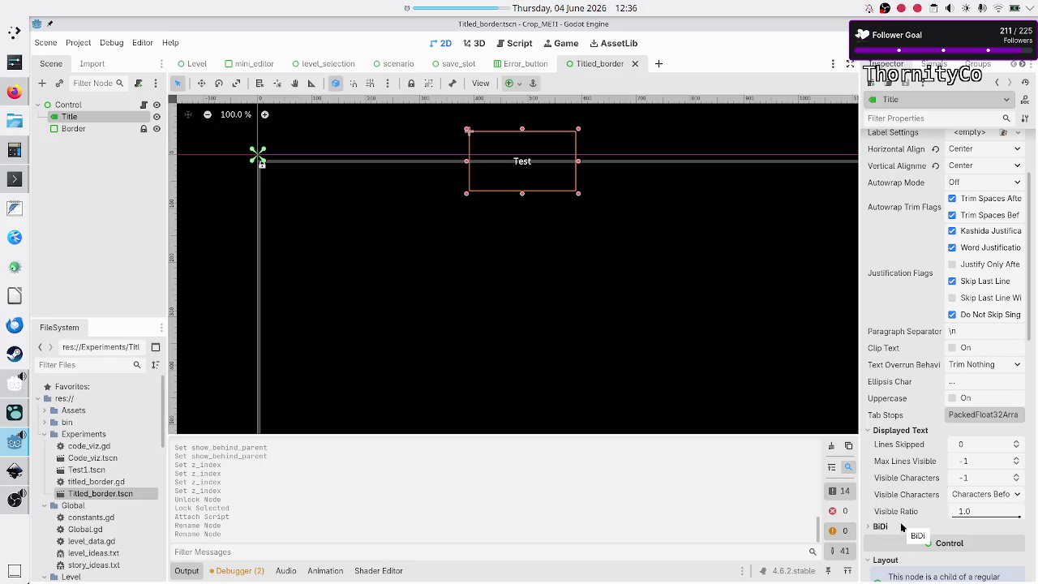
scroll(904, 519, down, 5)
scroll(911, 507, up, 7)
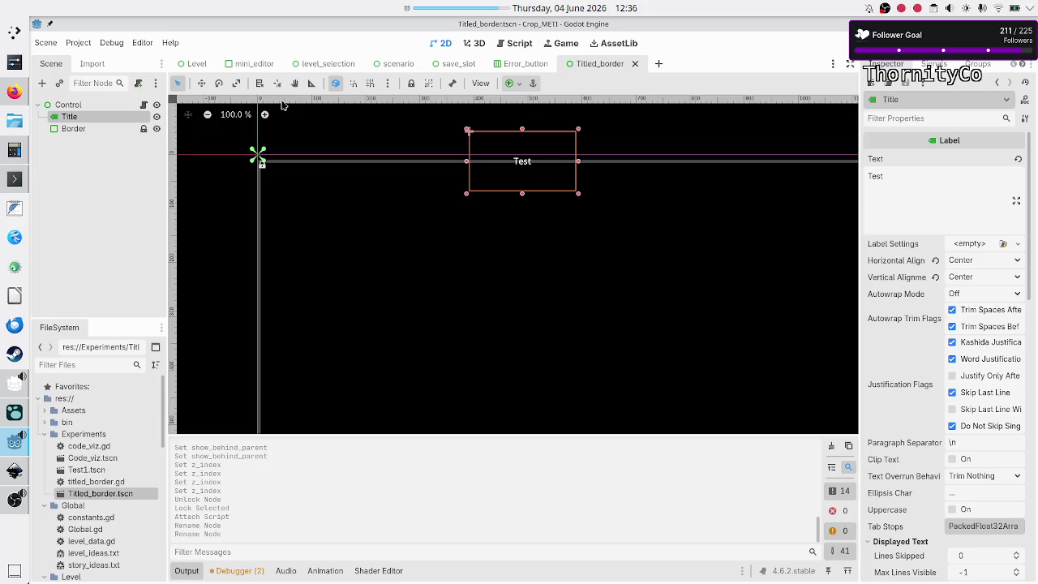
Add a RichTextLabel child under the Control root, found by searching 'richte'
click(69, 105)
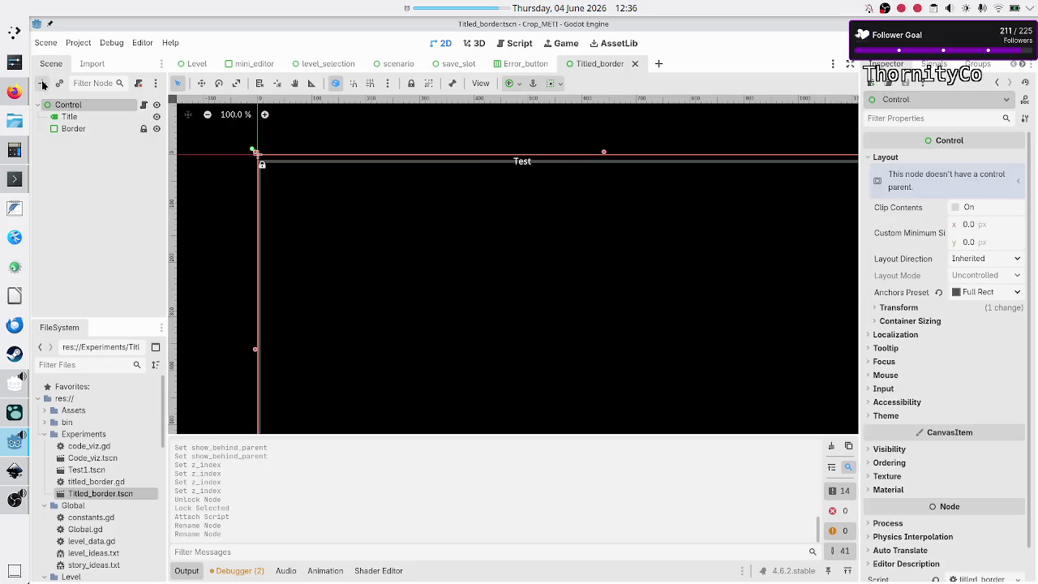
click(42, 83)
text(richte)
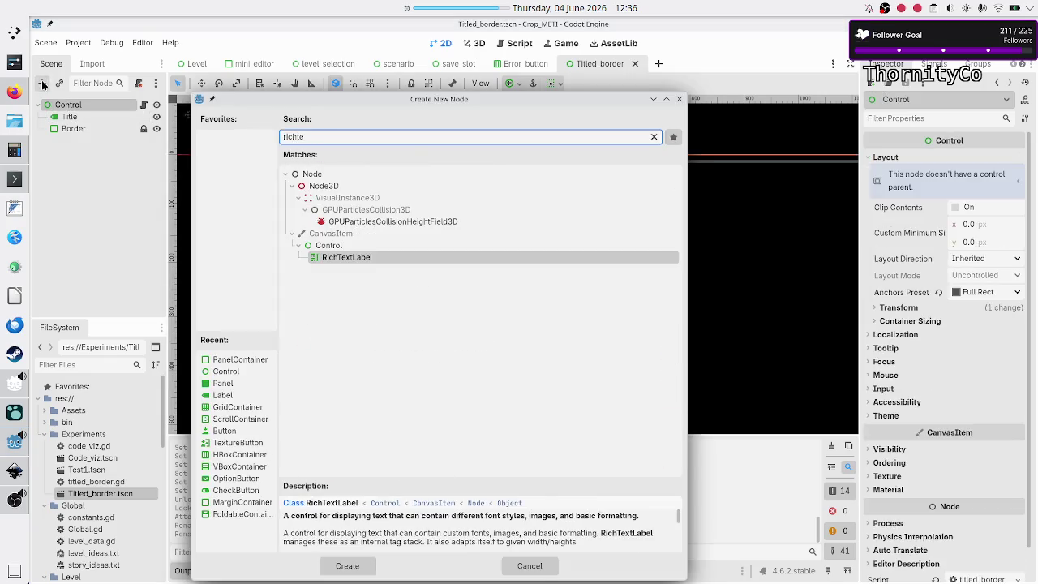
double_click(387, 256)
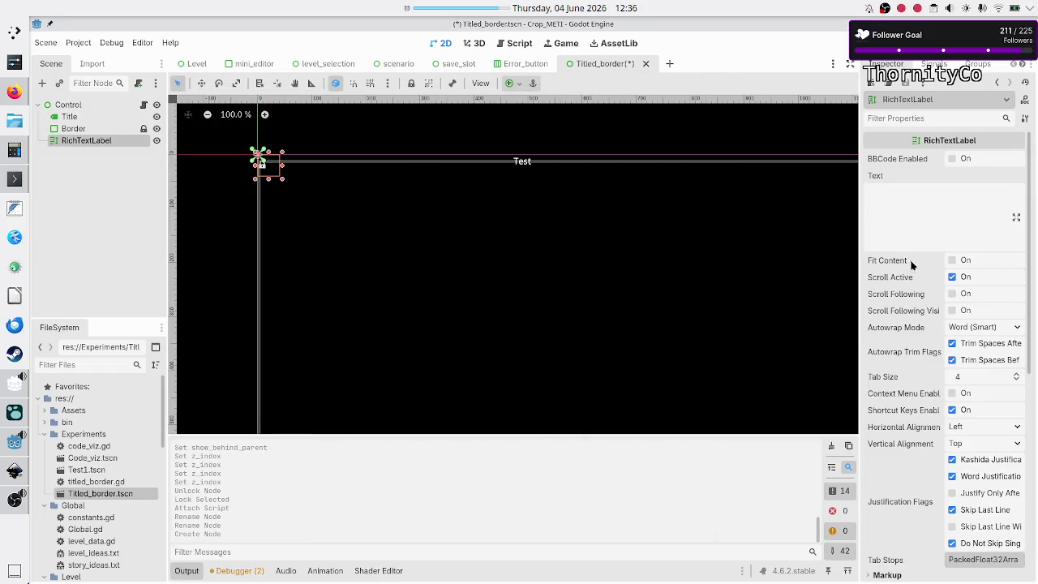
mouse_move(896, 265)
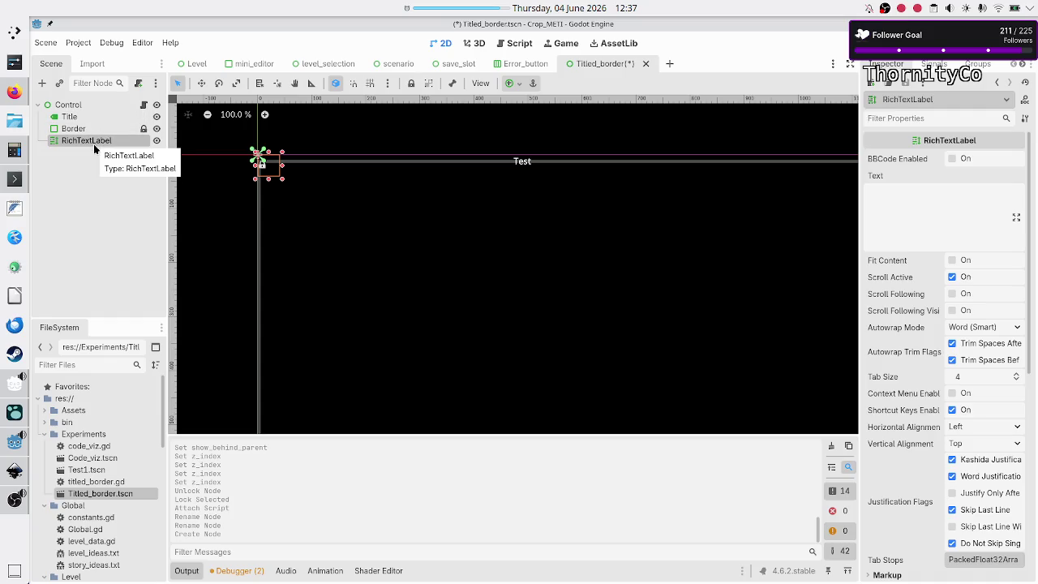
Give the RichTextLabel sample text 'this is a te', enable Fit Content, and turn autowrap off
click(902, 227)
text(t)
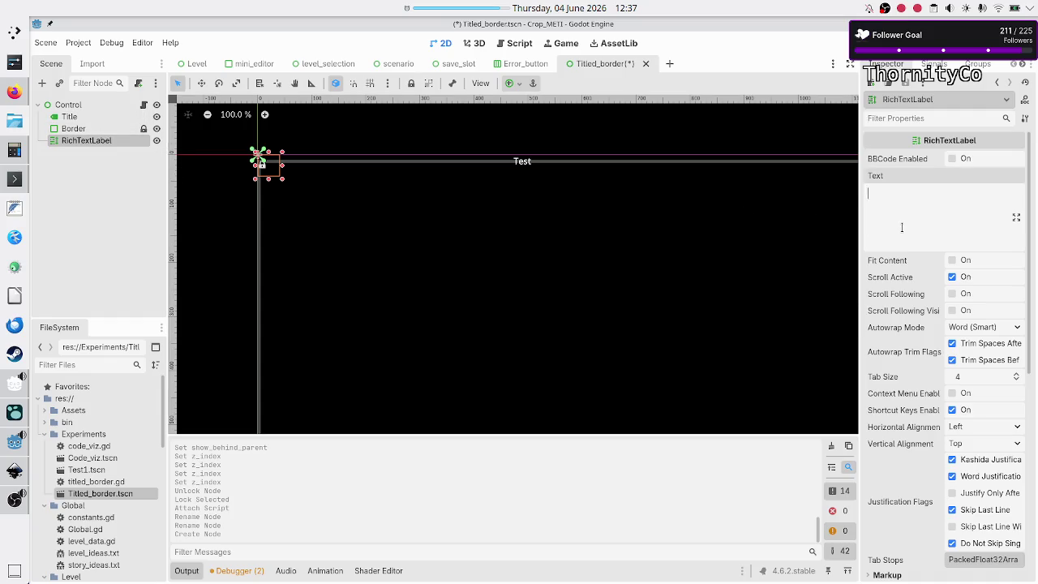
text(his is a)
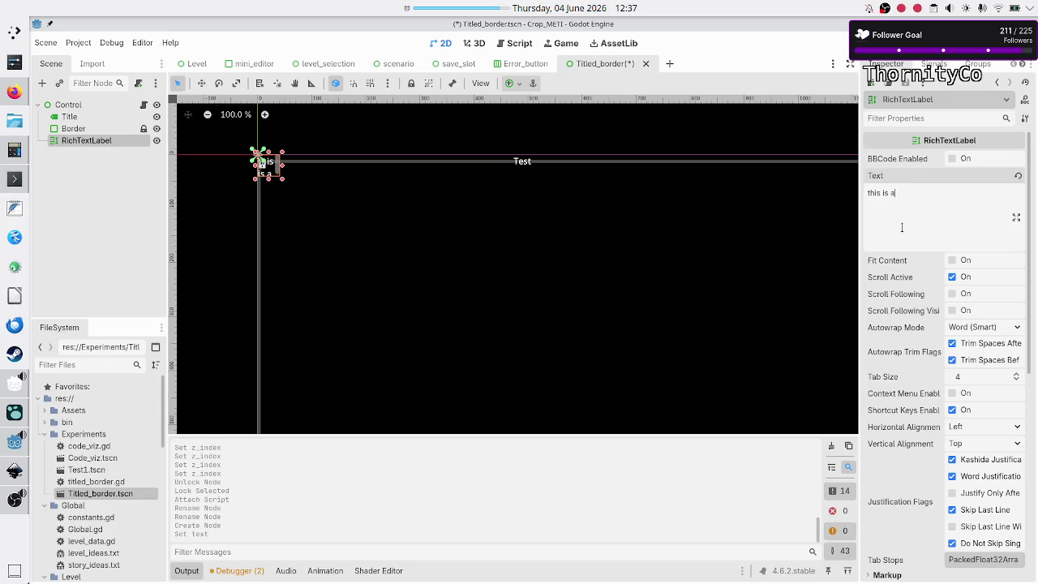
text( te)
click(954, 261)
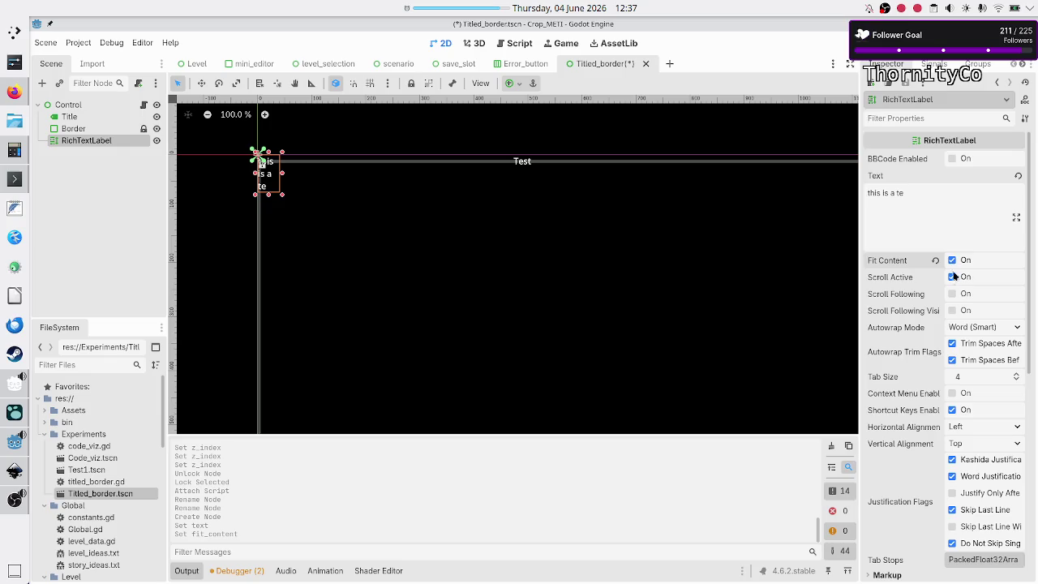
click(1023, 329)
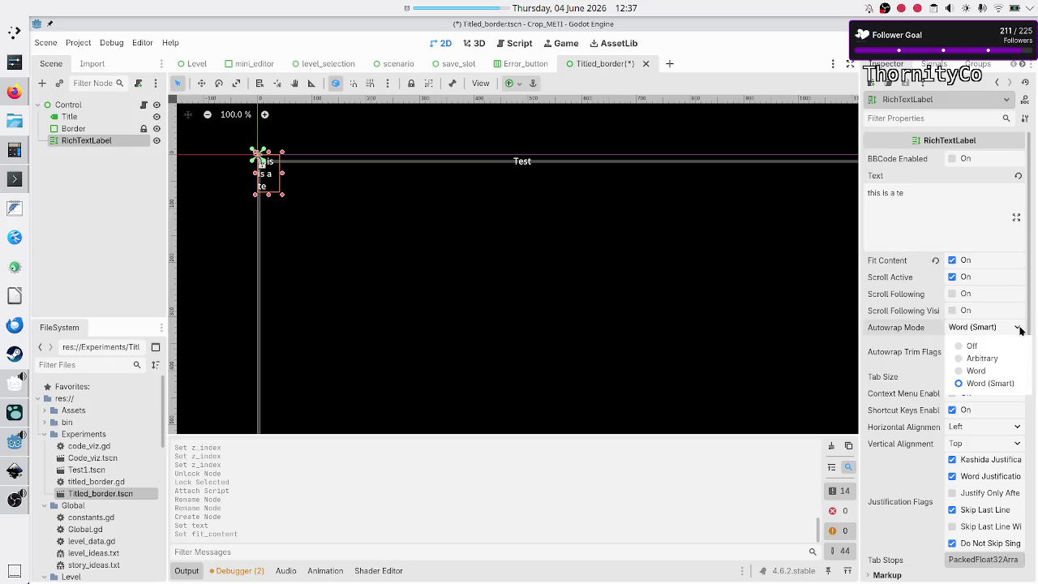
click(987, 346)
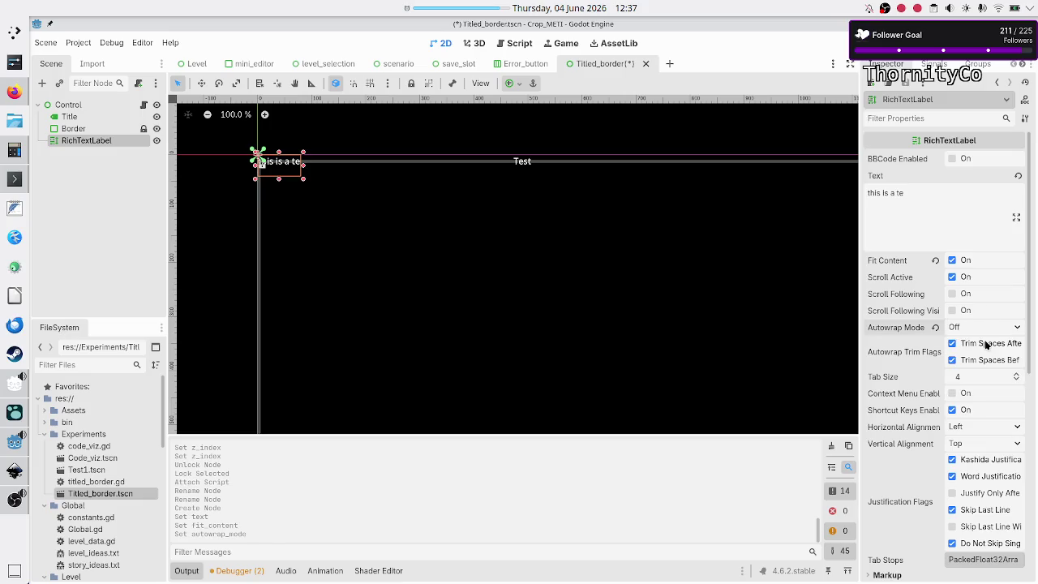
click(948, 199)
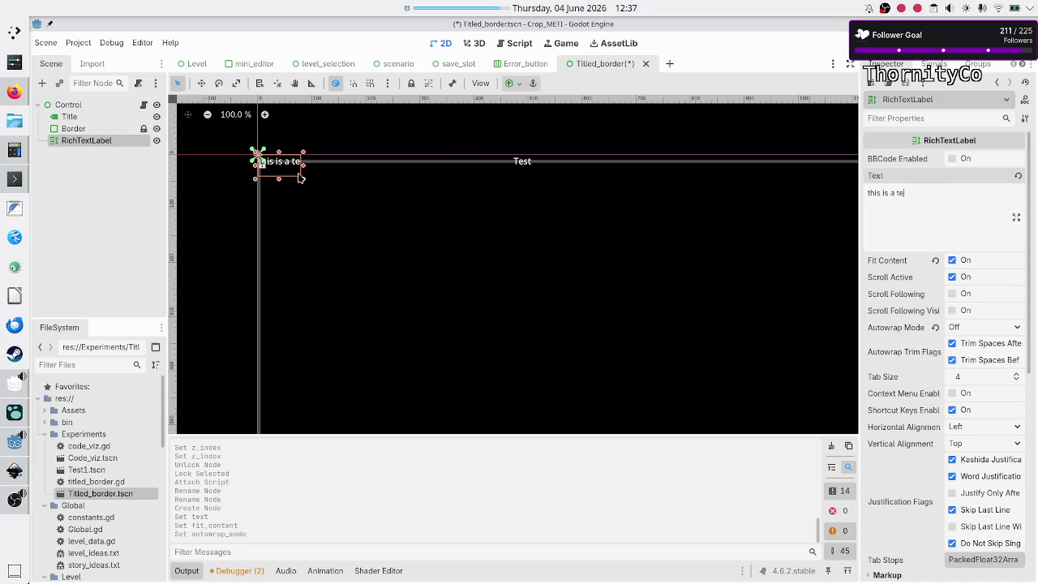
Resize the RichTextLabel box to 140 × 40 px, checking the size under Layout > Transform
drag(302, 167, 362, 167)
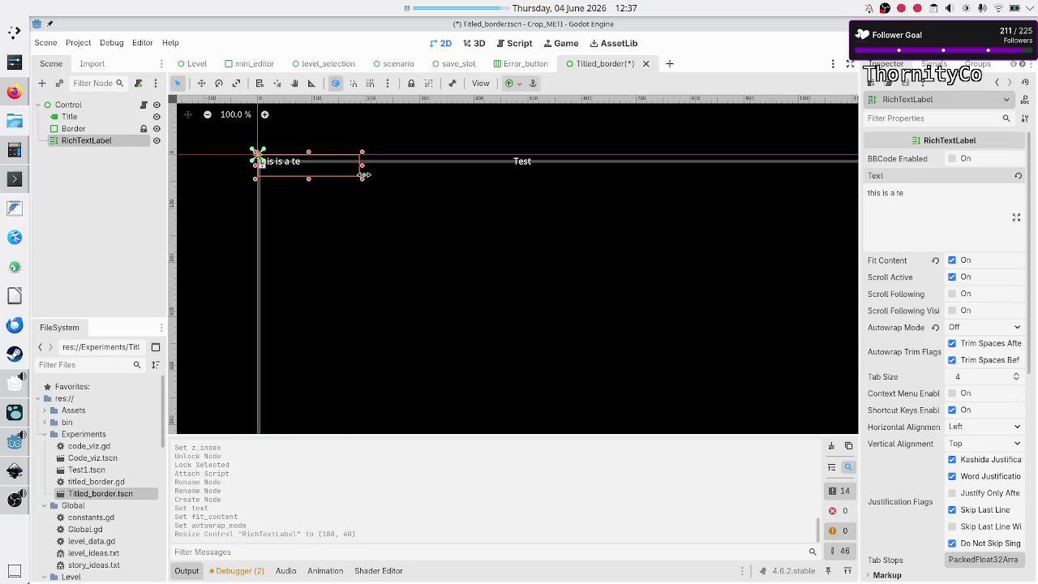
click(121, 211)
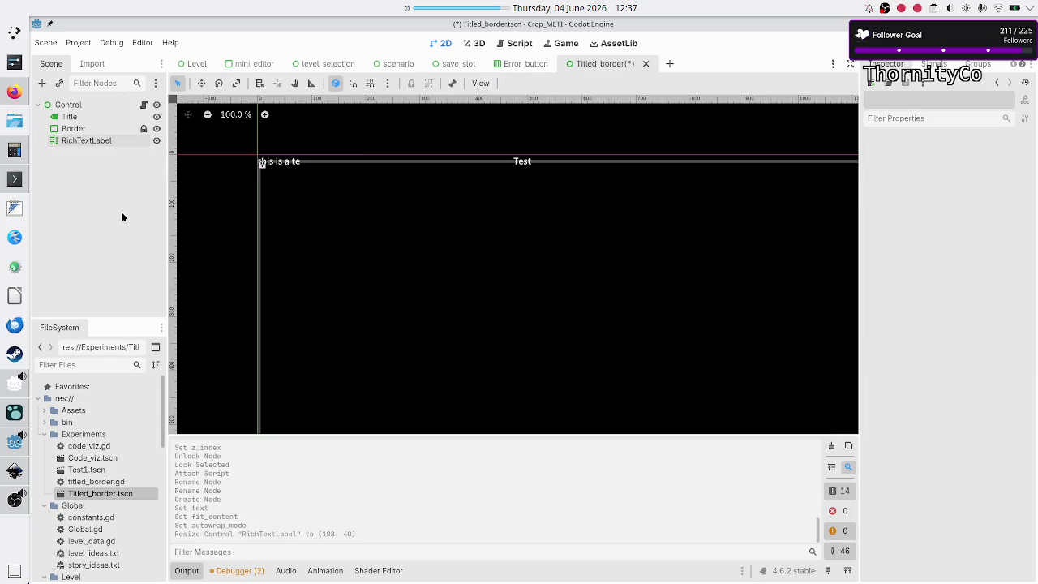
click(113, 140)
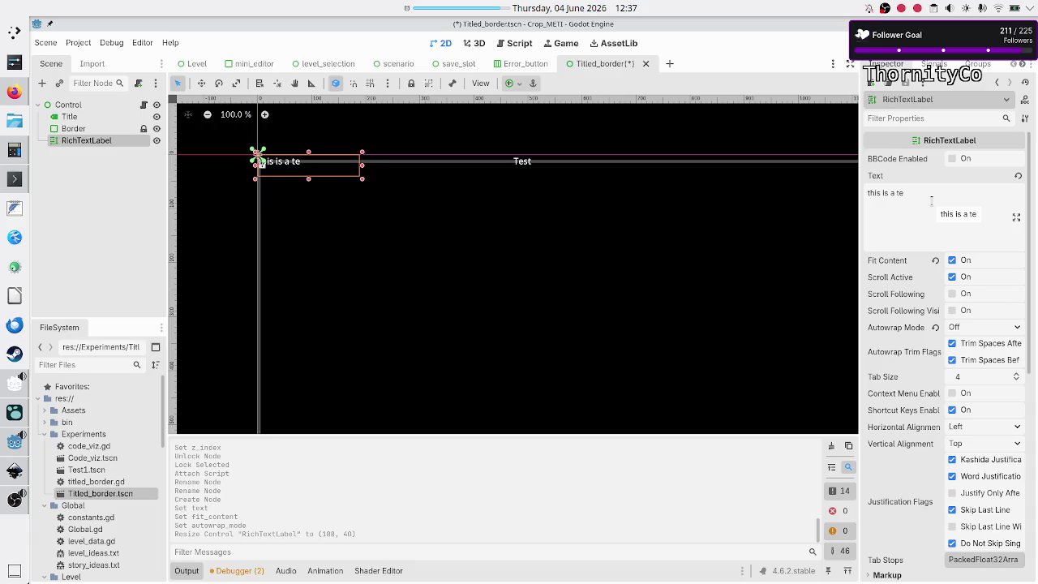
scroll(923, 356, down, 5)
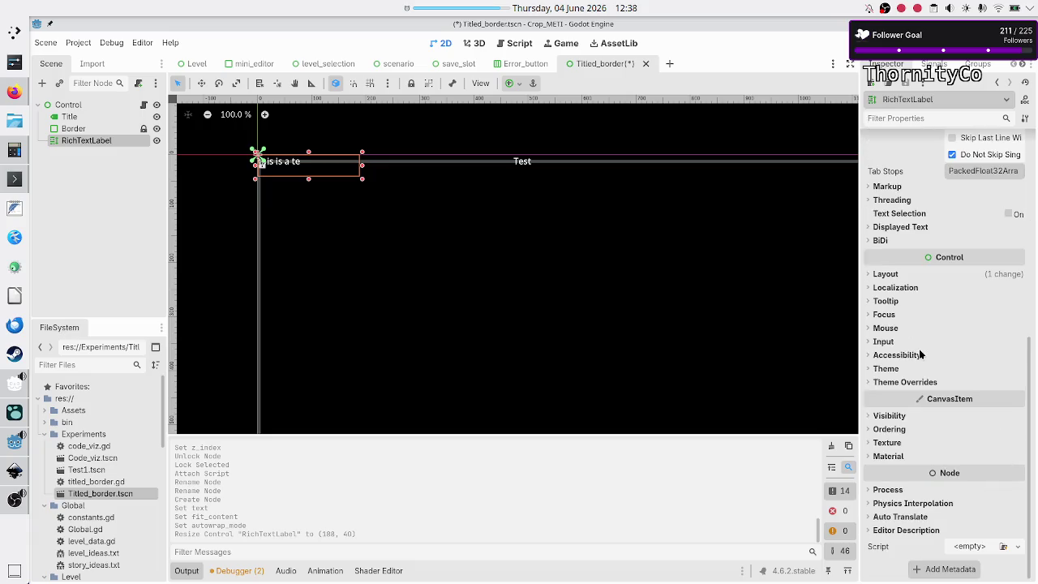
click(886, 275)
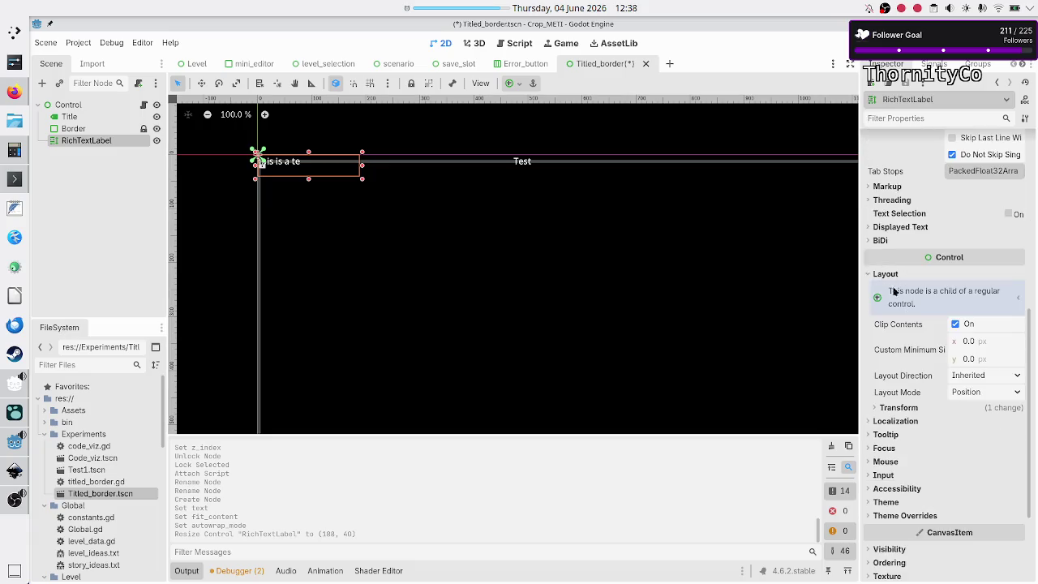
click(913, 407)
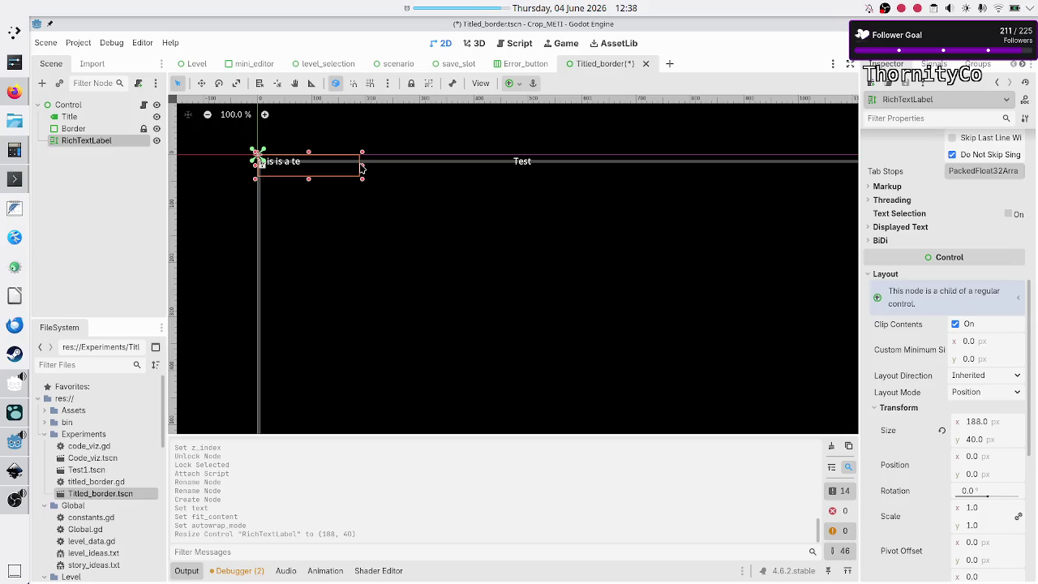
drag(361, 167, 336, 167)
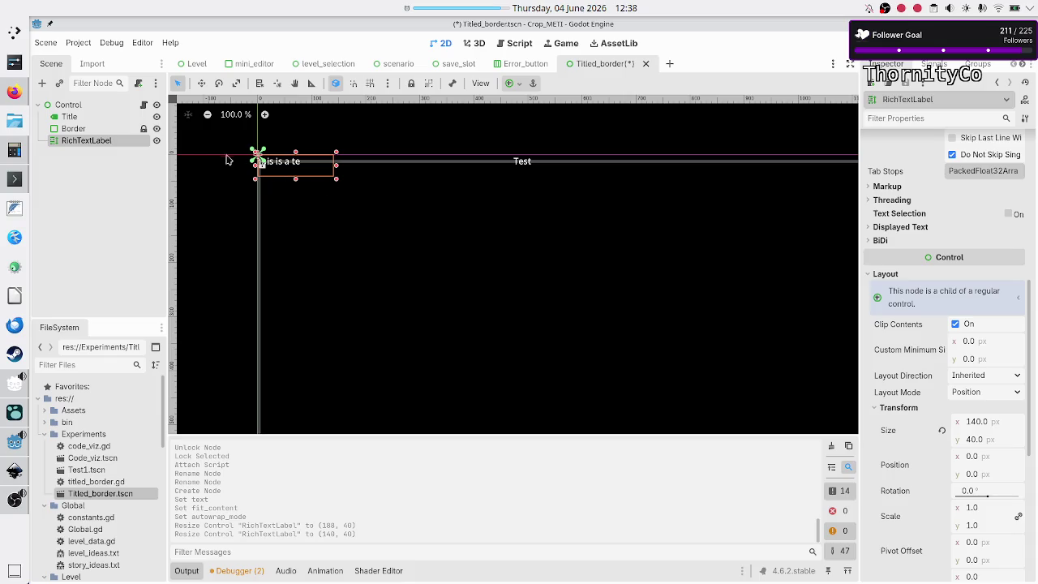
click(144, 106)
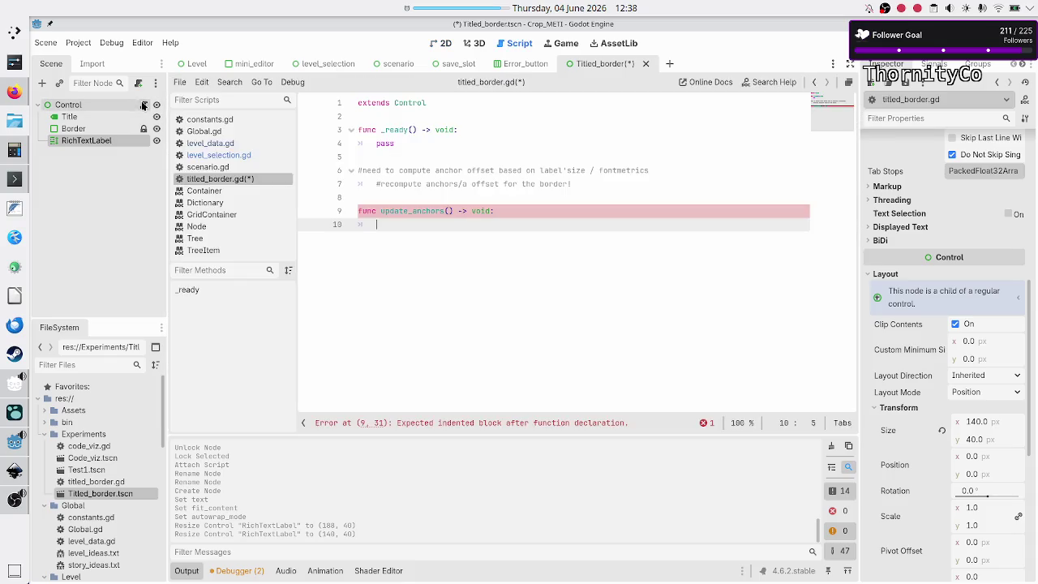
Save the titled_border.gd script
double_click(624, 171)
click(409, 226)
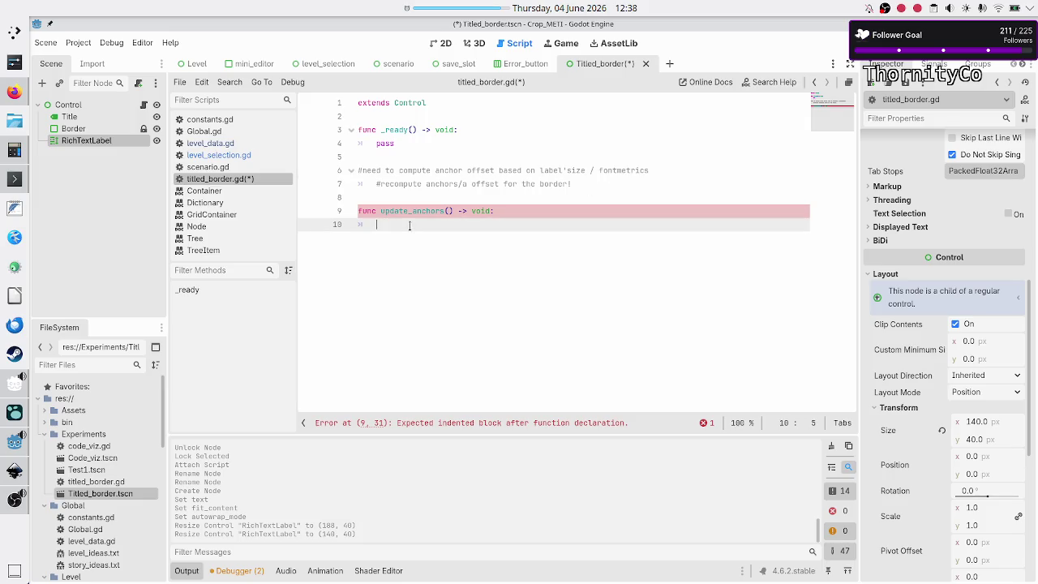
key(ctrl+s)
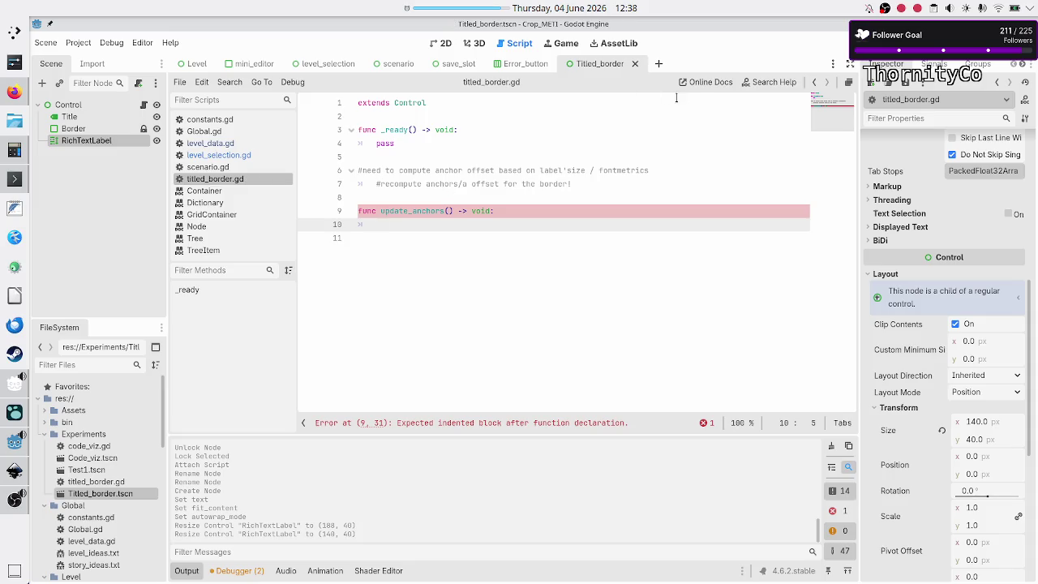
Search the built-in help for 'font' and browse the matching results
click(757, 83)
text(fontme)
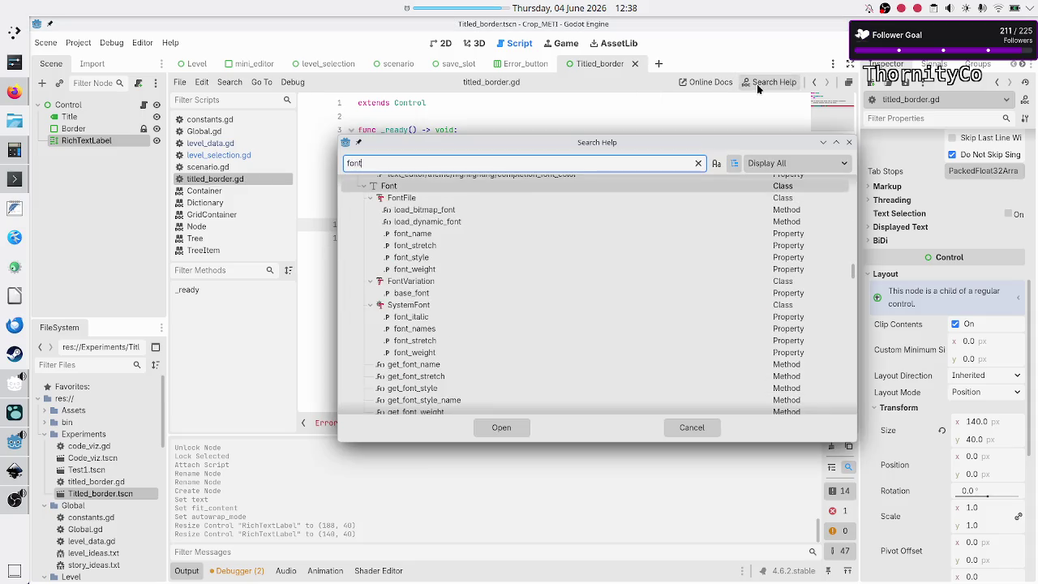
key(BackSpace)
key(BackSpace)
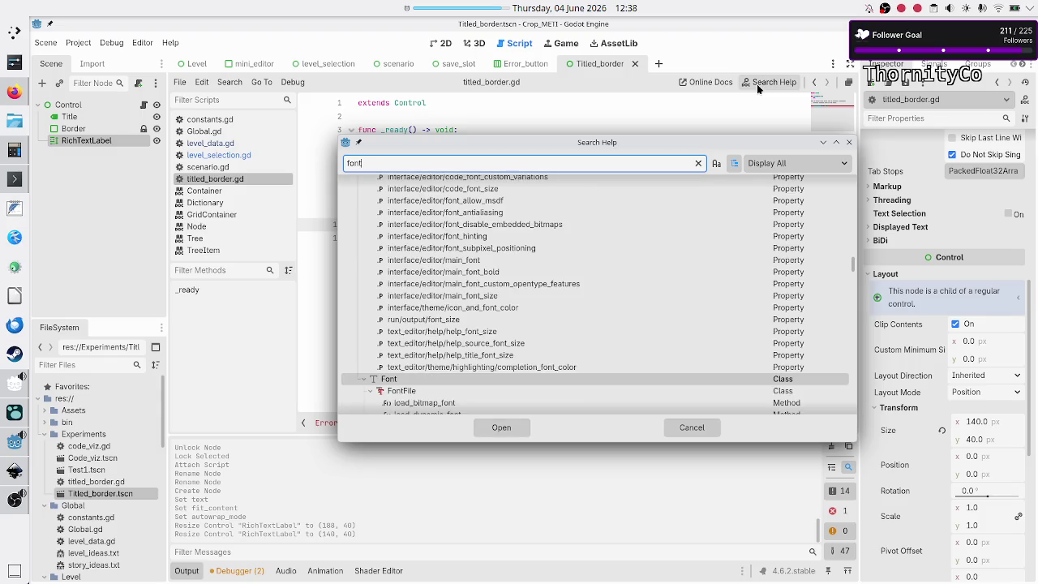
scroll(614, 316, down, 3)
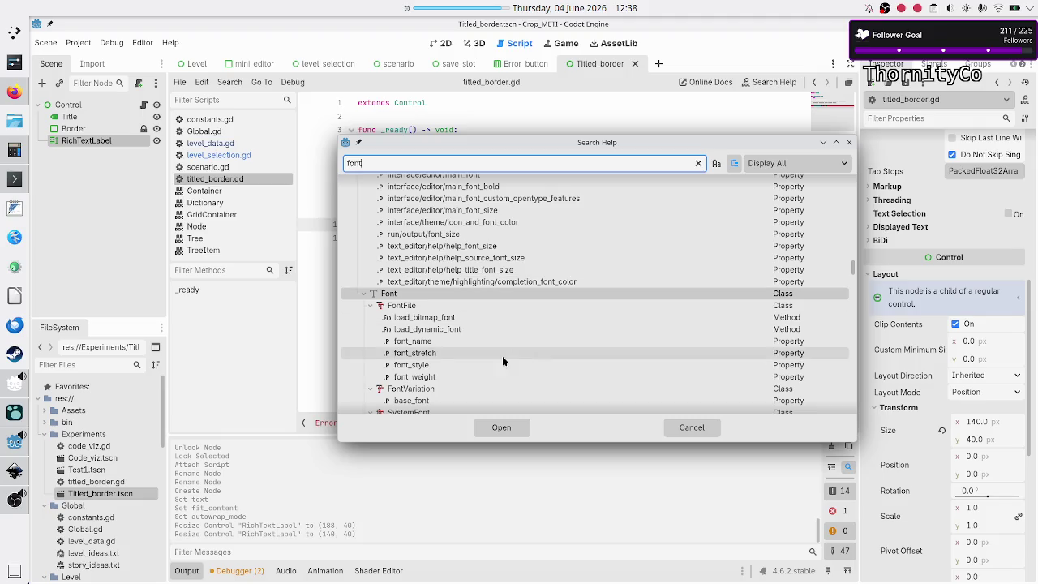
scroll(511, 341, down, 1)
scroll(511, 341, down, 1)
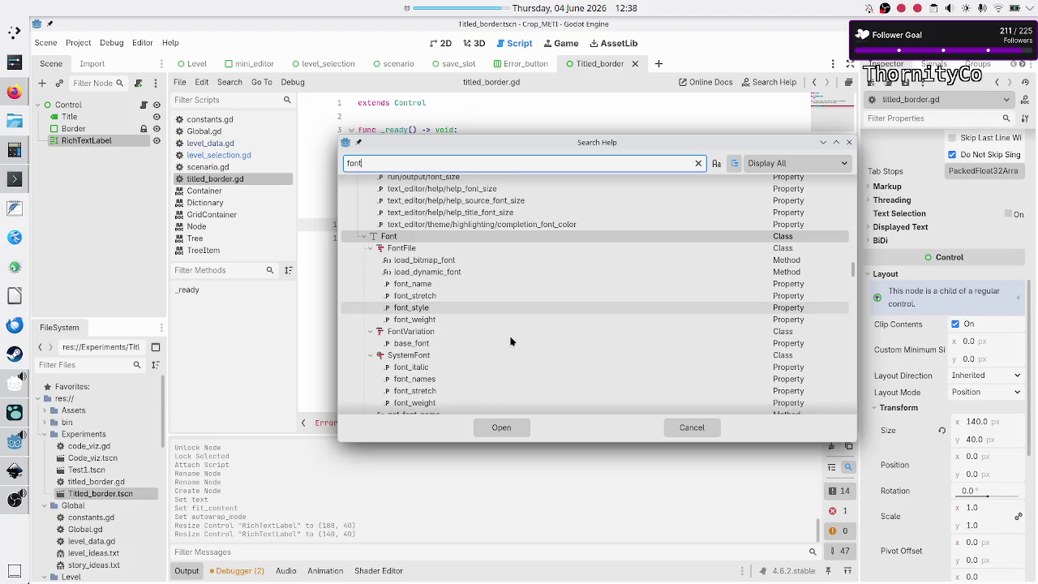
mouse_move(485, 321)
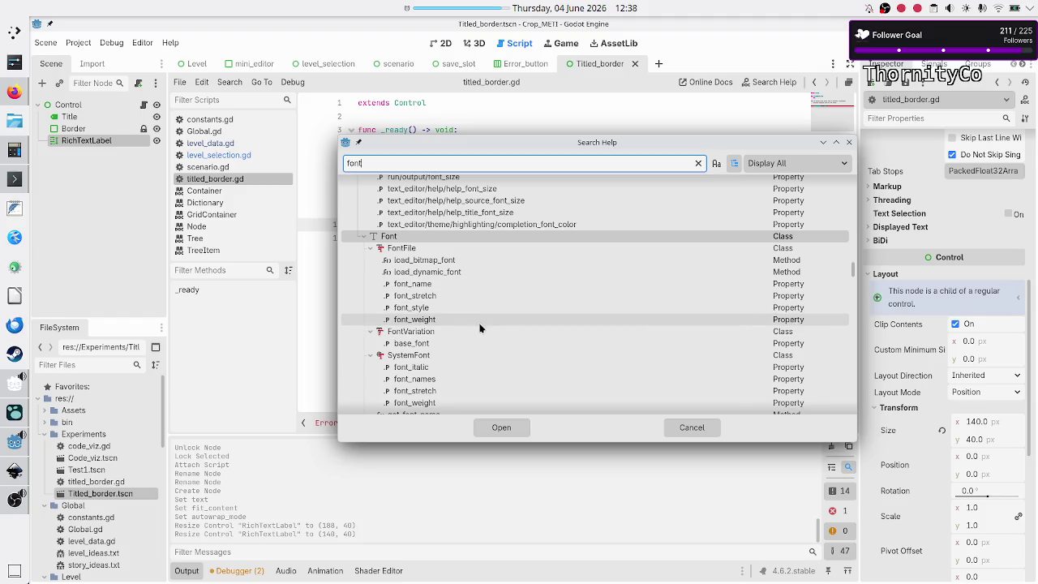
scroll(480, 364, down, 6)
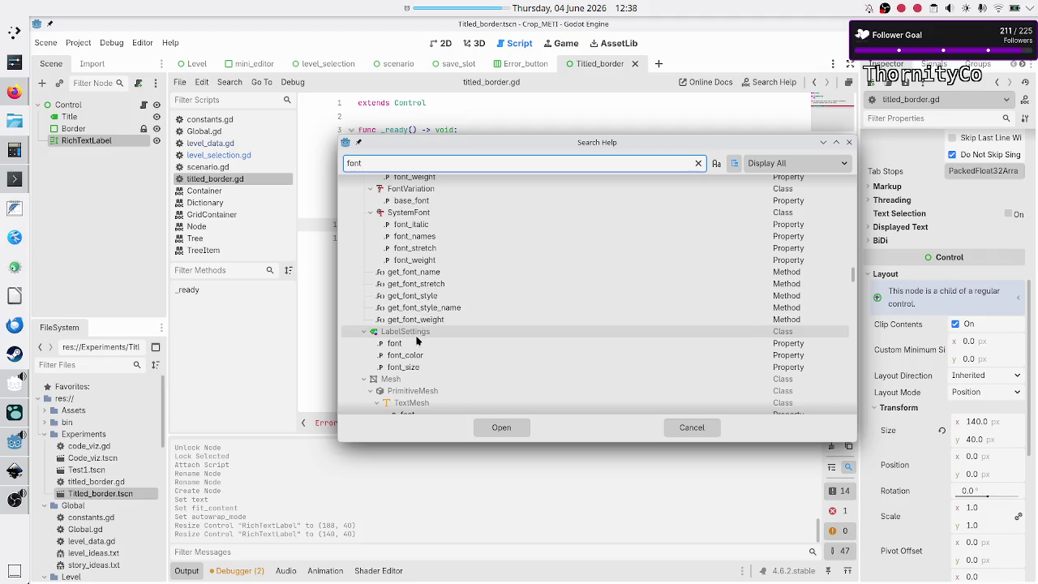
Narrow the help search to 'get_font_' and select Theme's get_font_size
key(ctrl+a)
text(g)
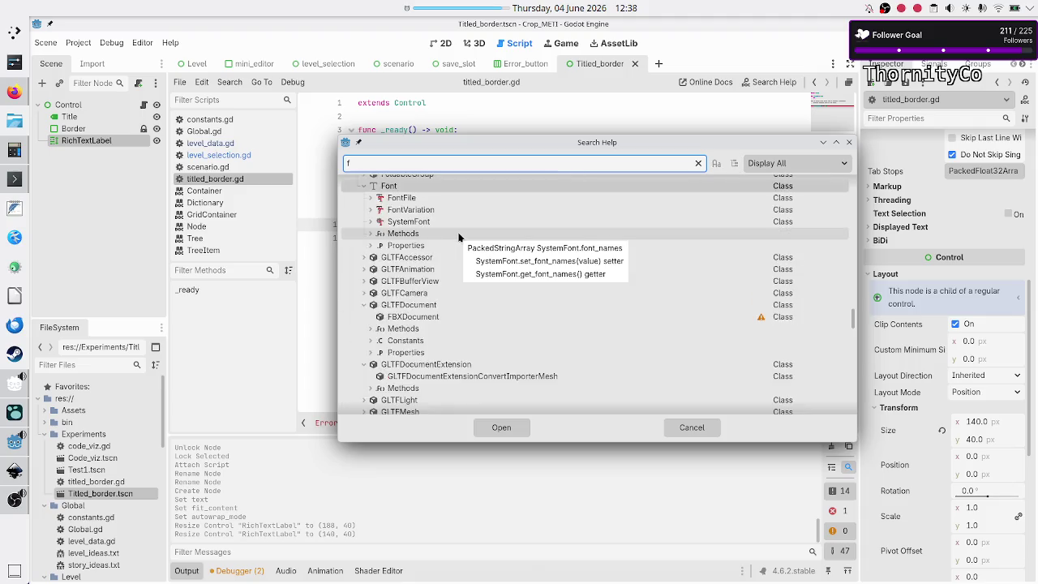
text(et_font_)
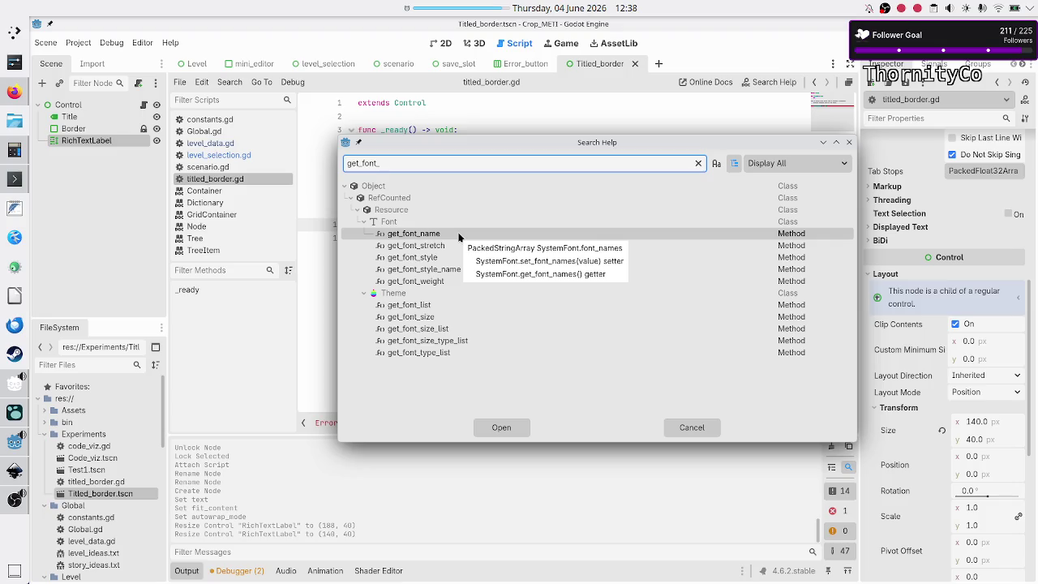
click(453, 316)
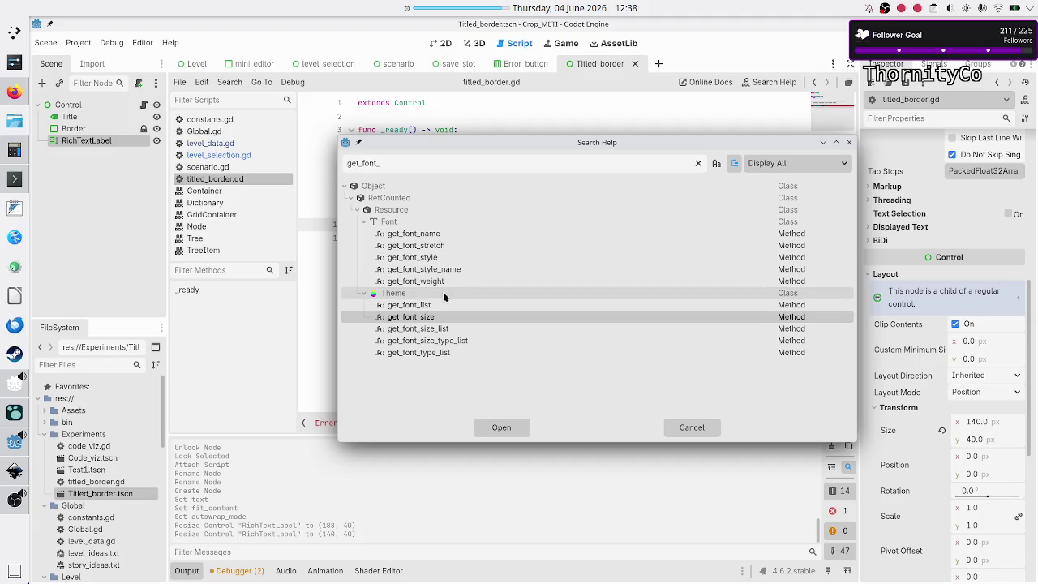
mouse_move(394, 298)
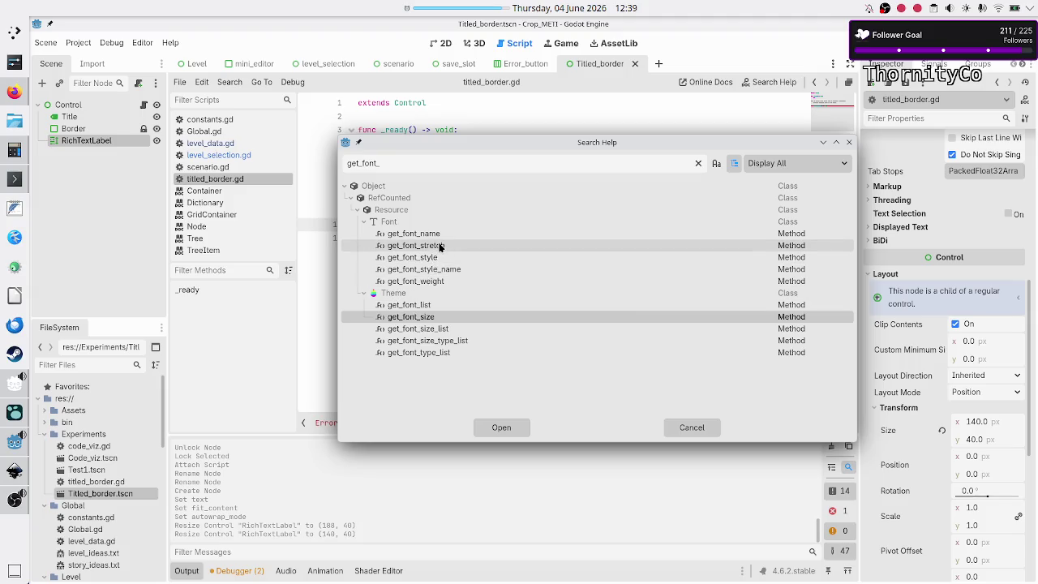
click(15, 92)
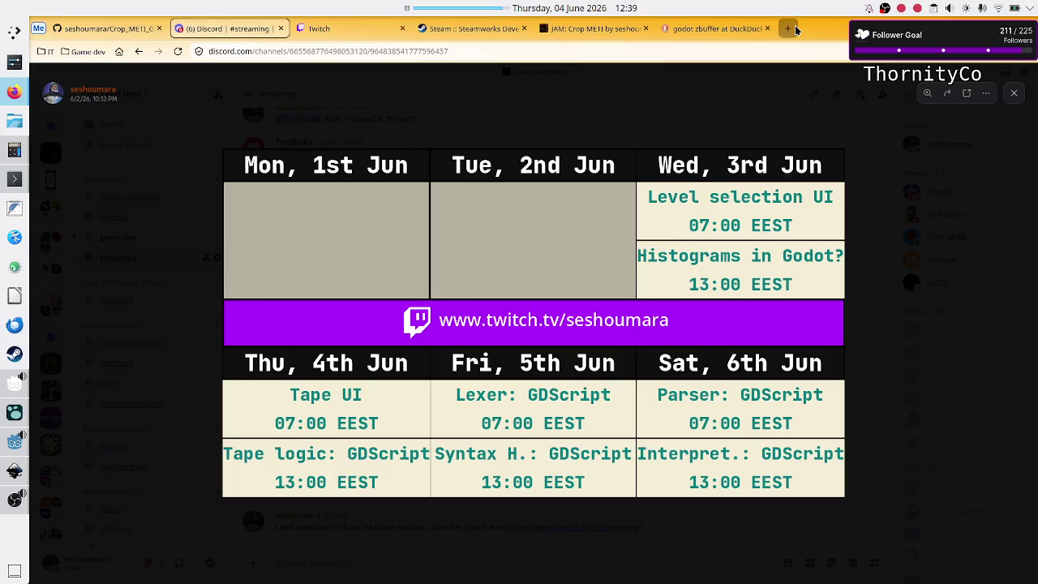
Web-search 'godot calculate the size in pixels of a text in a label' and note the get_string_size suggestion
click(788, 28)
text(godot cal)
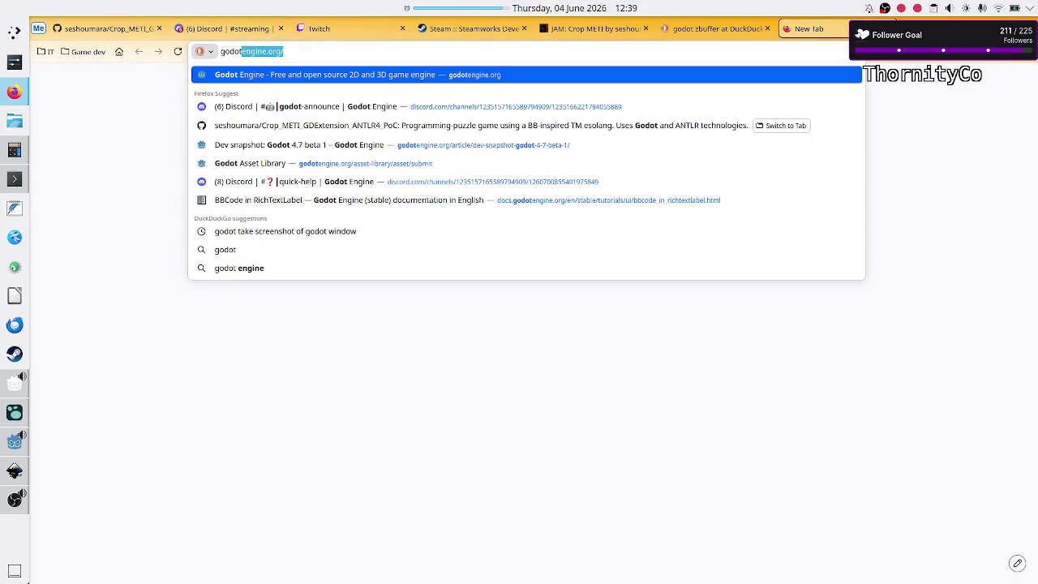
text(culate the siz)
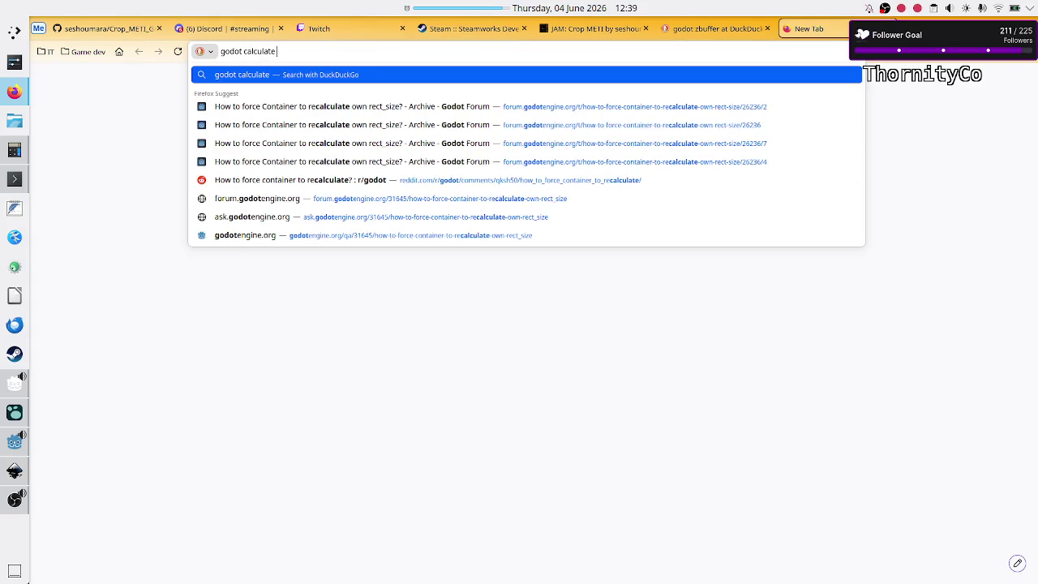
text(e in piz)
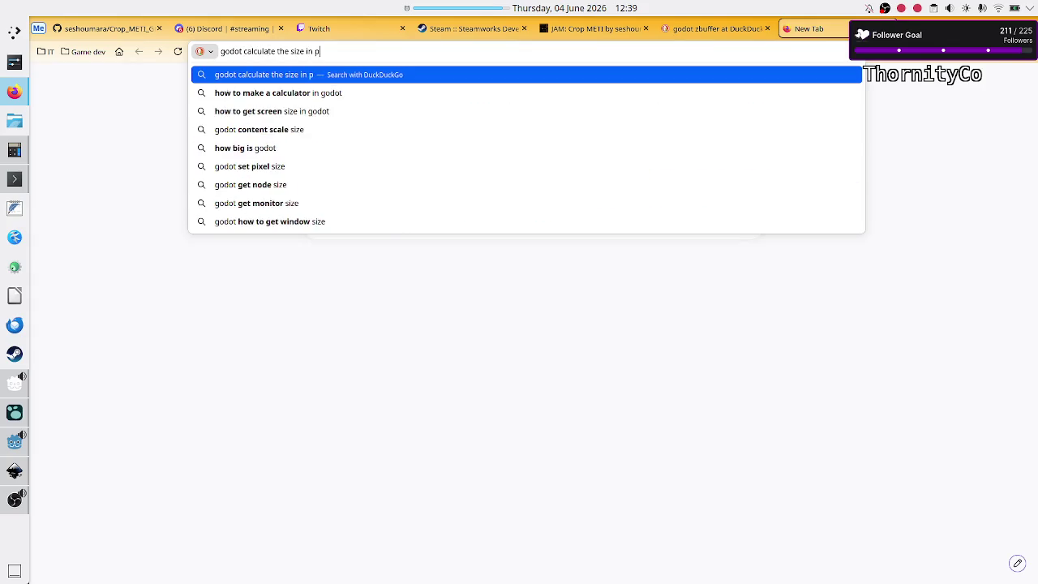
key(BackSpace)
text(xels)
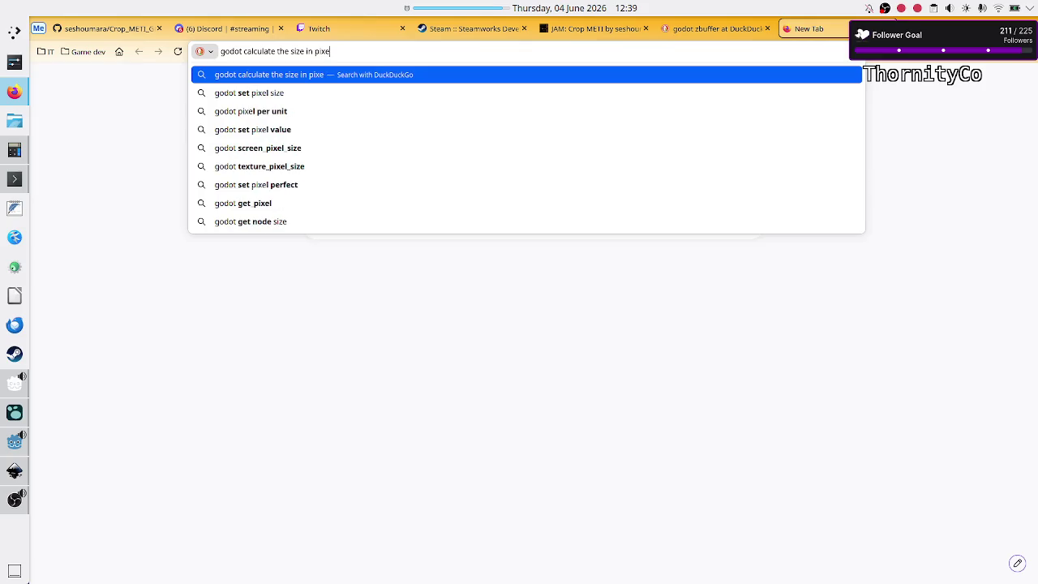
text( of a)
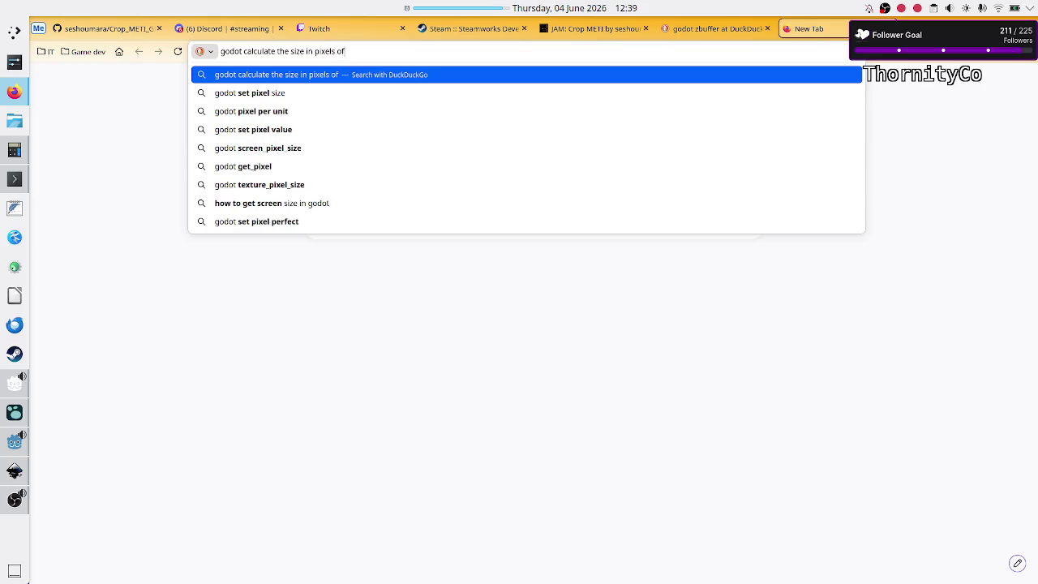
text( text)
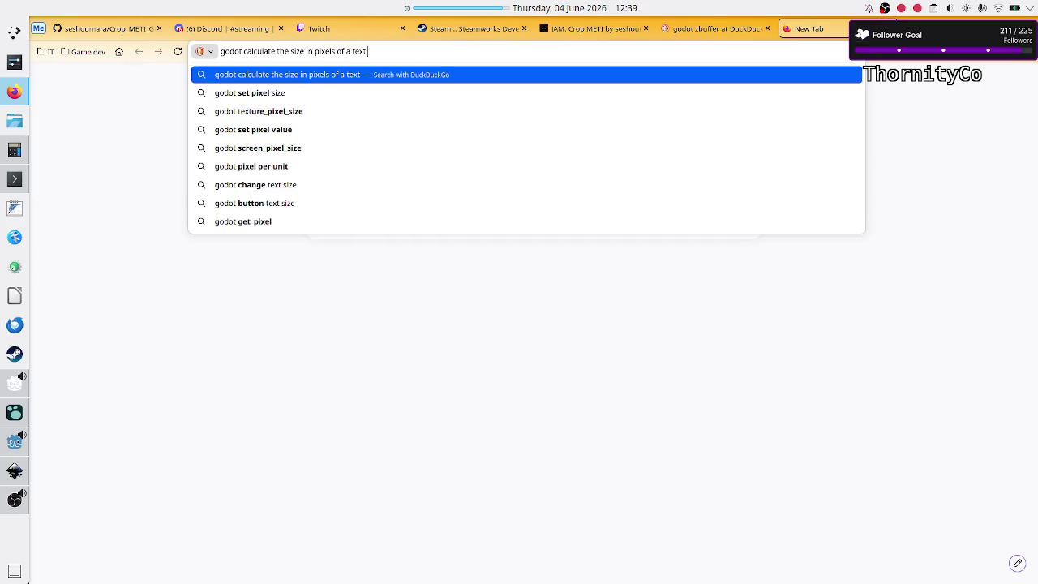
text( in a )
text(label)
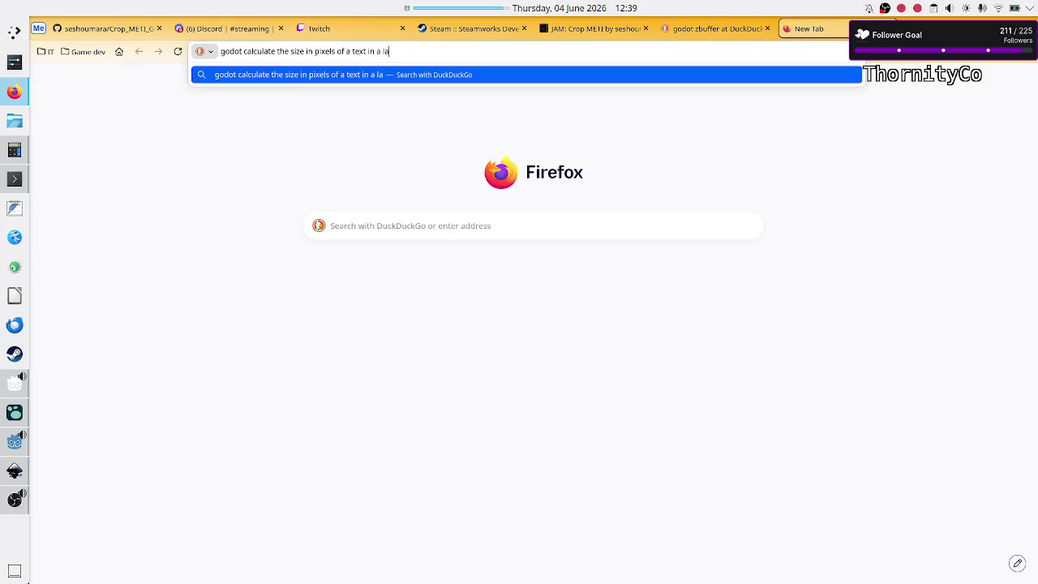
key(Return)
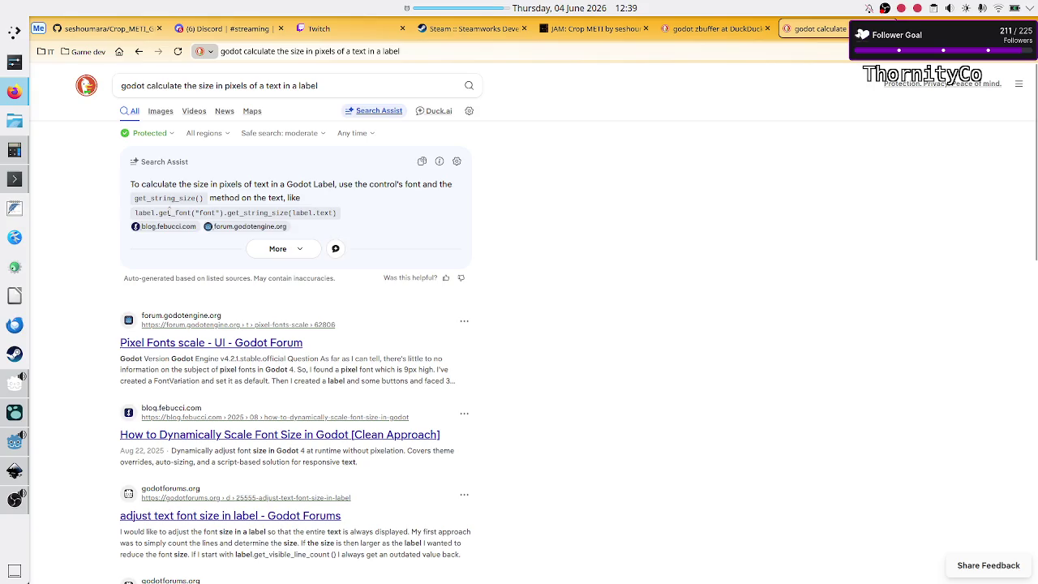
double_click(177, 214)
key(alt+Tab)
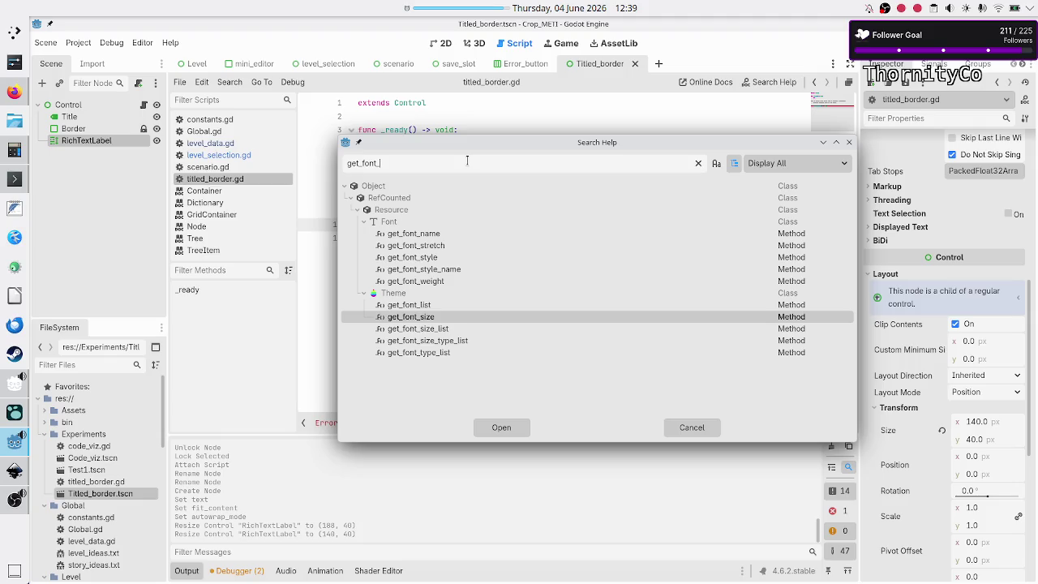
Open the Font class reference and jump to its get_string_size method
key(BackSpace)
key(BackSpace)
key(BackSpace)
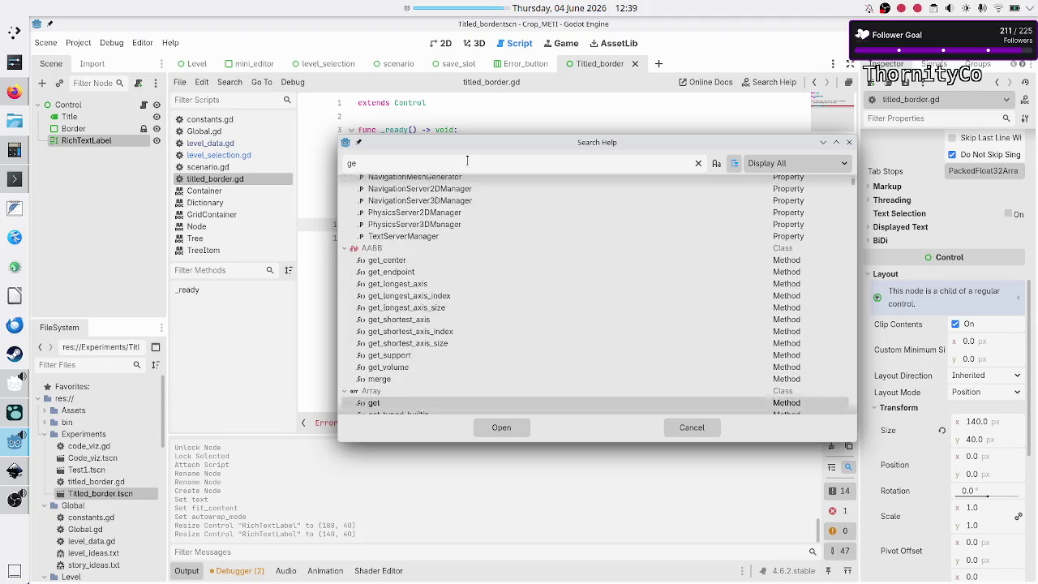
text(font)
key(Return)
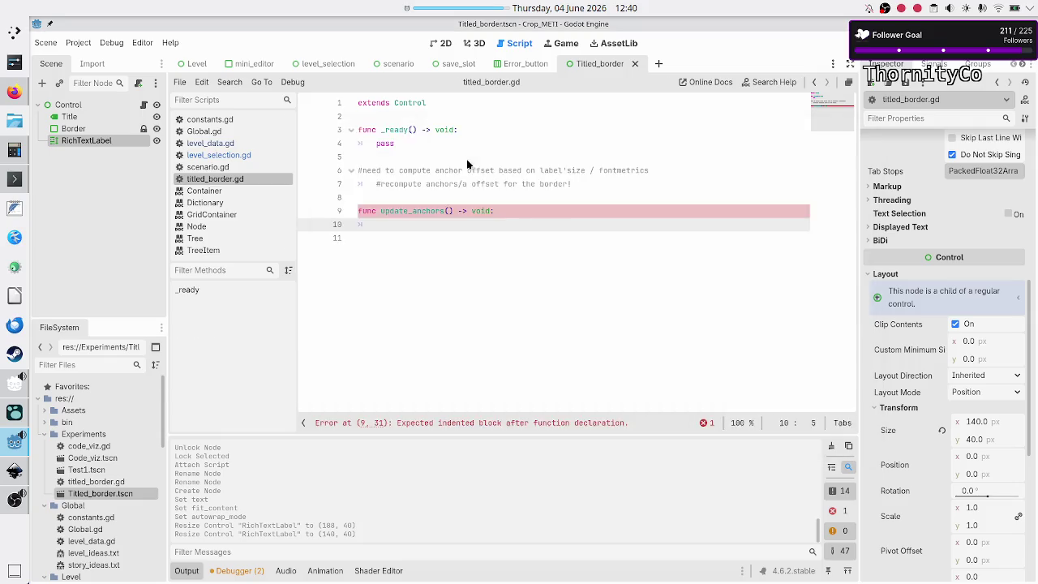
key(alt+Tab)
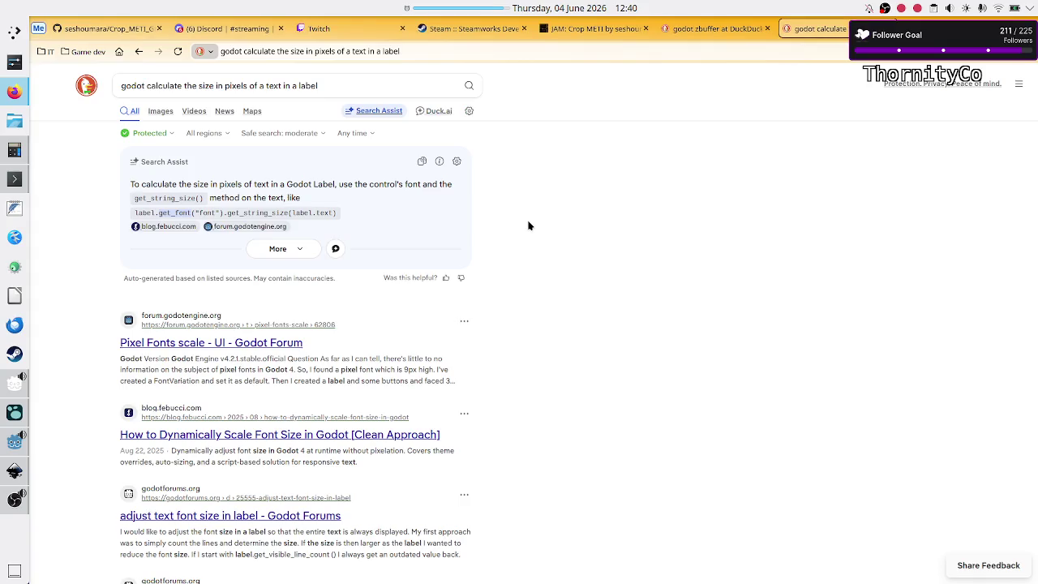
key(alt+Tab)
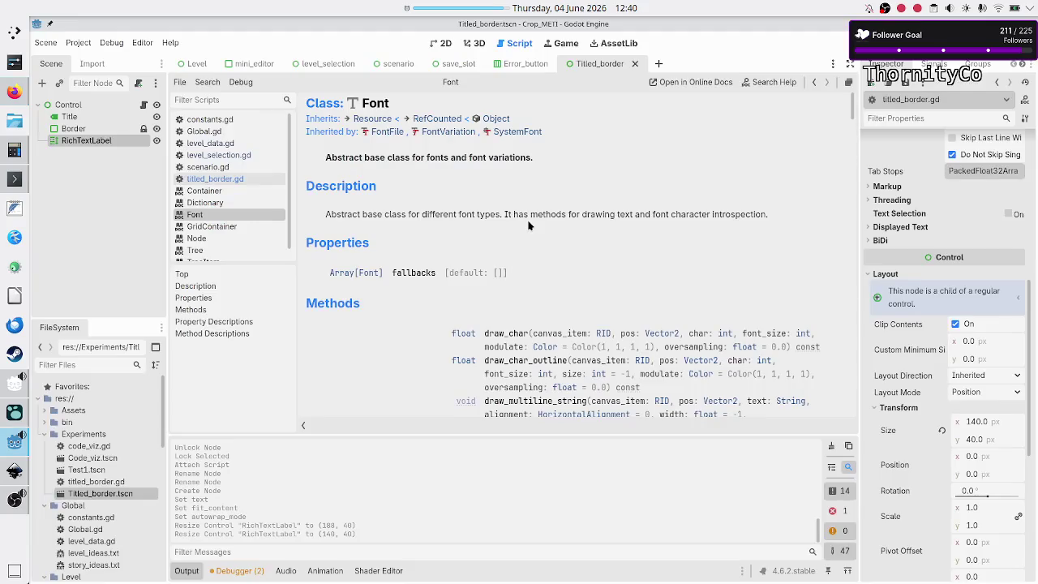
key(ctrl+f)
text(get_st)
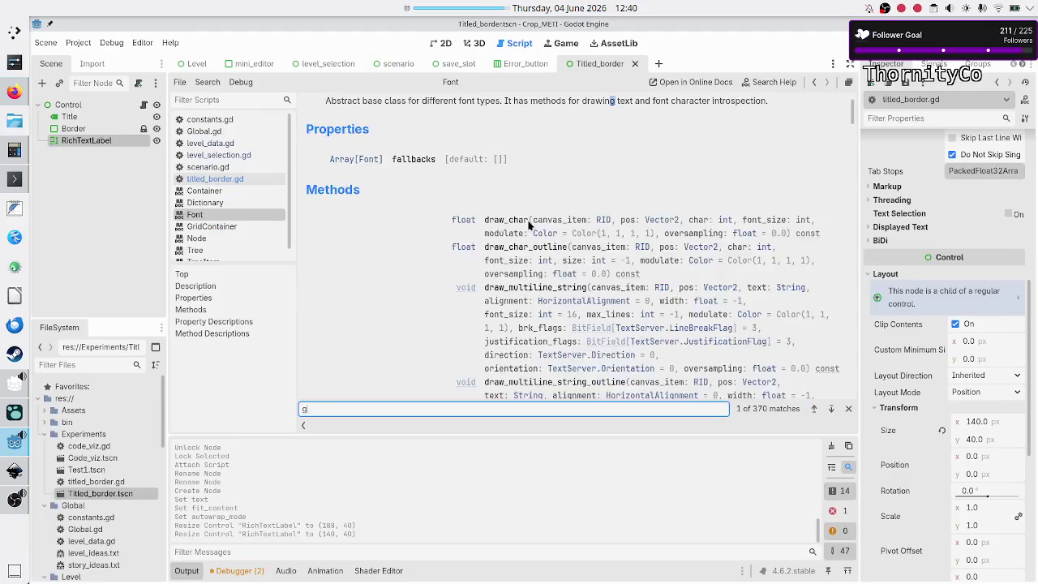
text(rin)
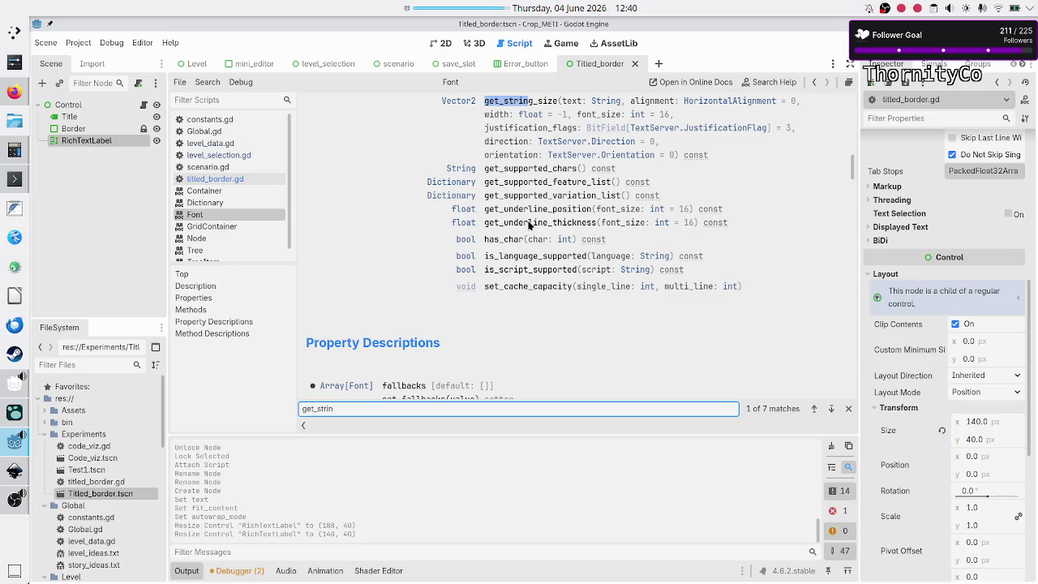
click(521, 103)
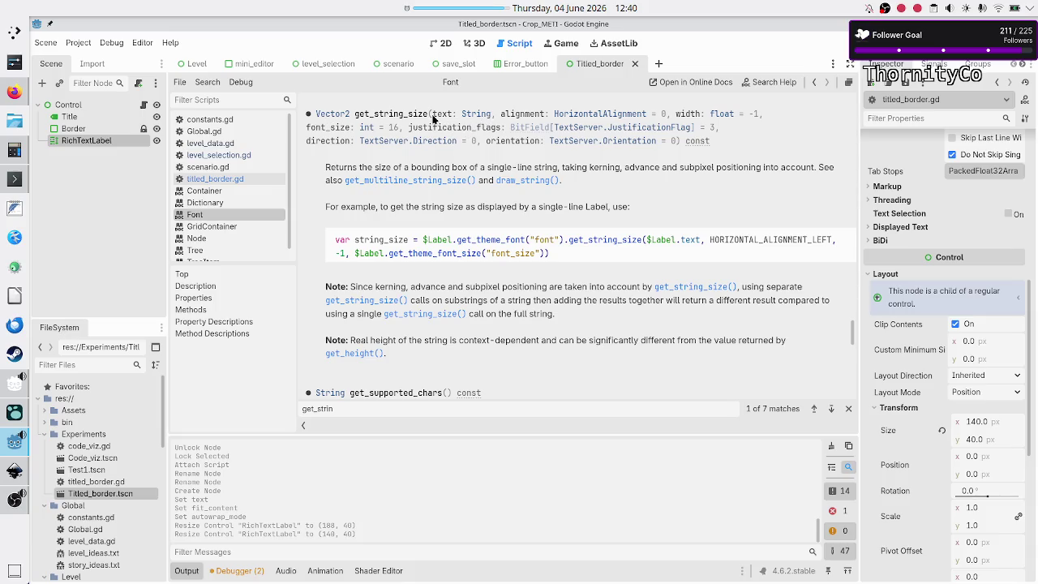
Read get_string_size's parameters and its single-line bounding-box description
drag(433, 114, 505, 117)
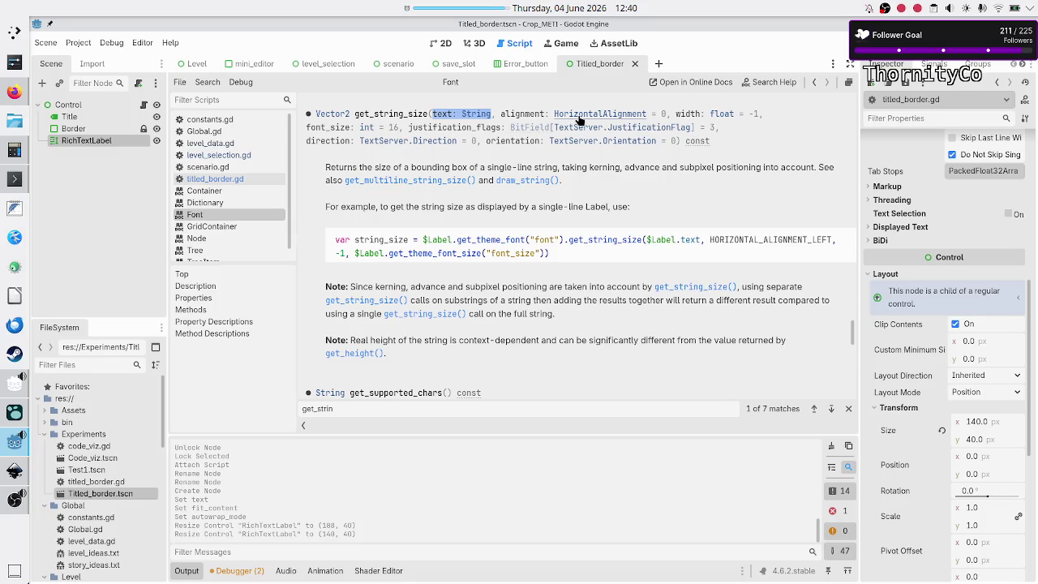
double_click(511, 116)
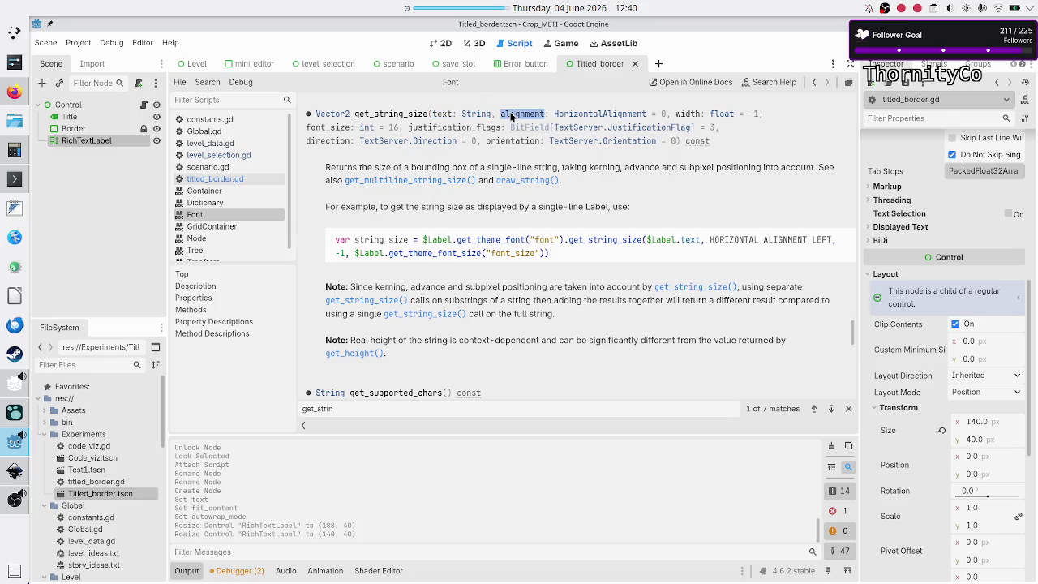
double_click(686, 114)
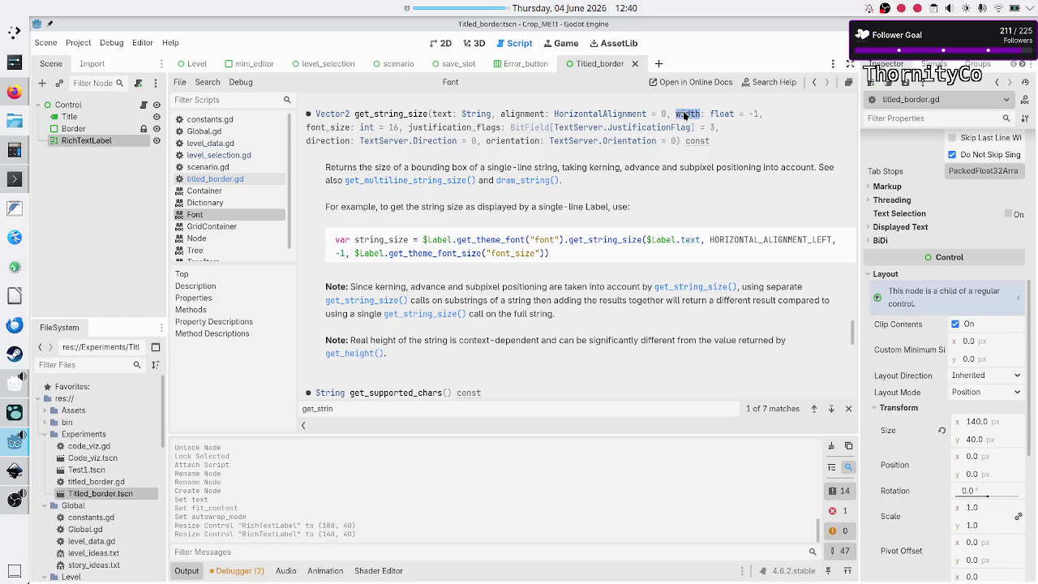
click(399, 170)
drag(399, 171, 531, 169)
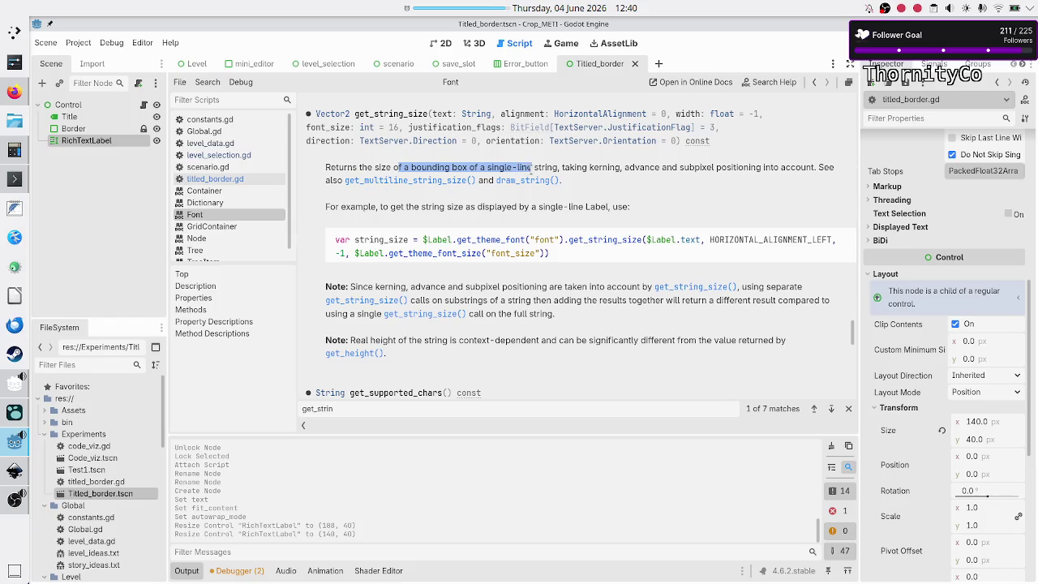
click(531, 168)
double_click(546, 168)
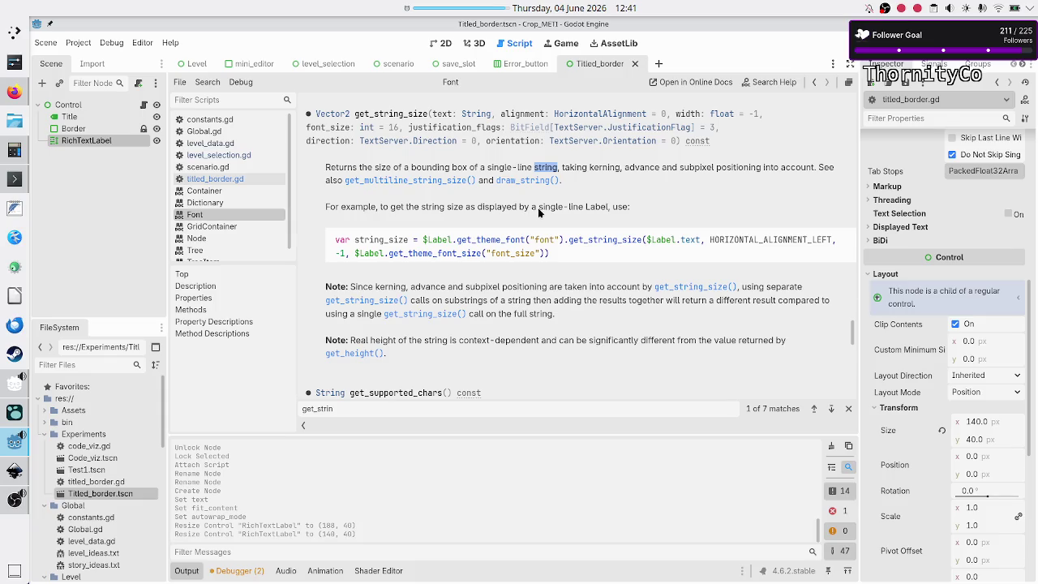
drag(572, 207, 597, 206)
click(597, 206)
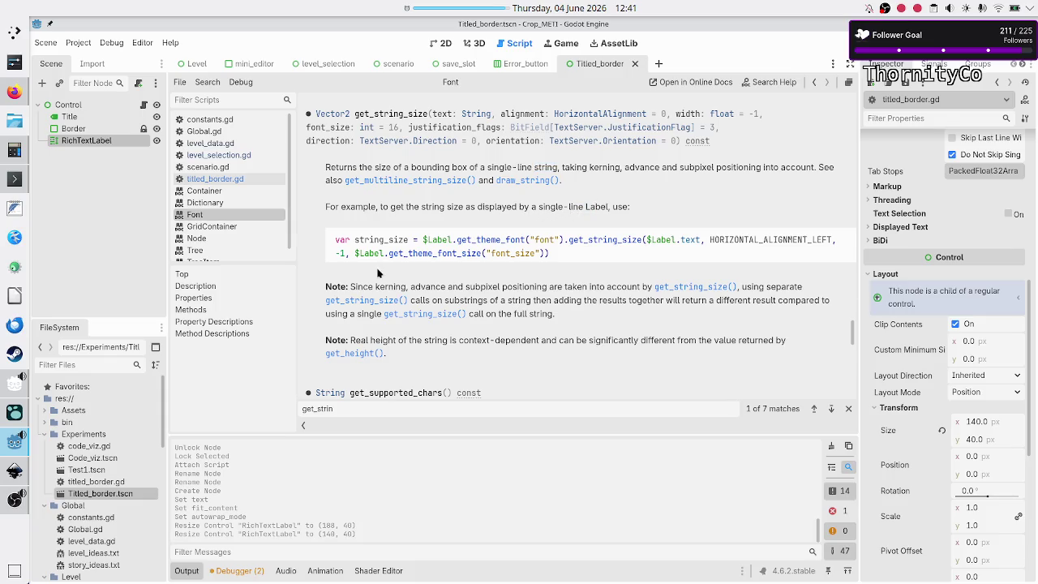
Study the get_string_size example code: $Label, get_theme_font, alignment and font size arguments
double_click(436, 241)
double_click(543, 241)
double_click(495, 243)
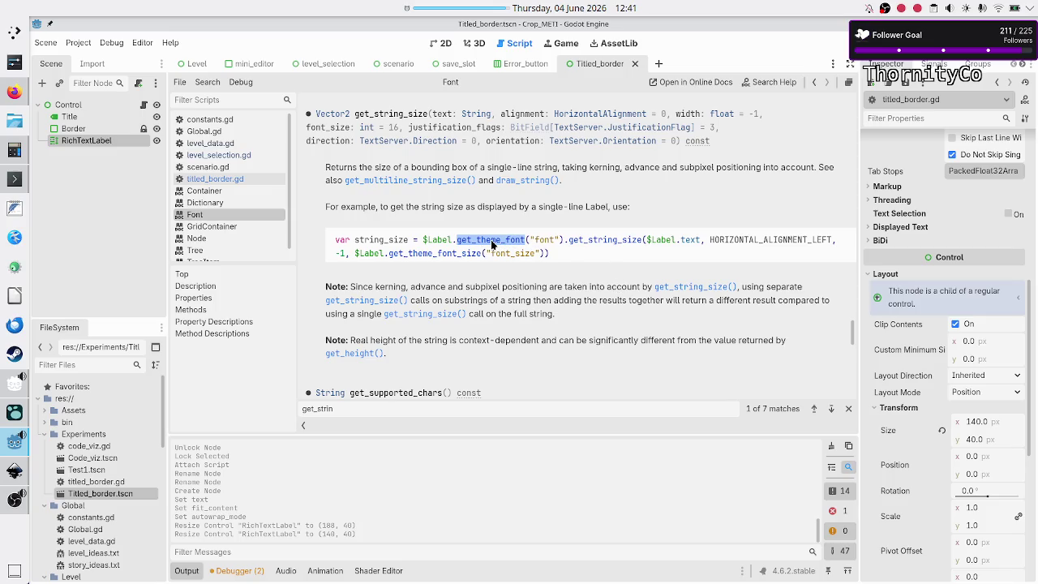
double_click(545, 242)
double_click(600, 241)
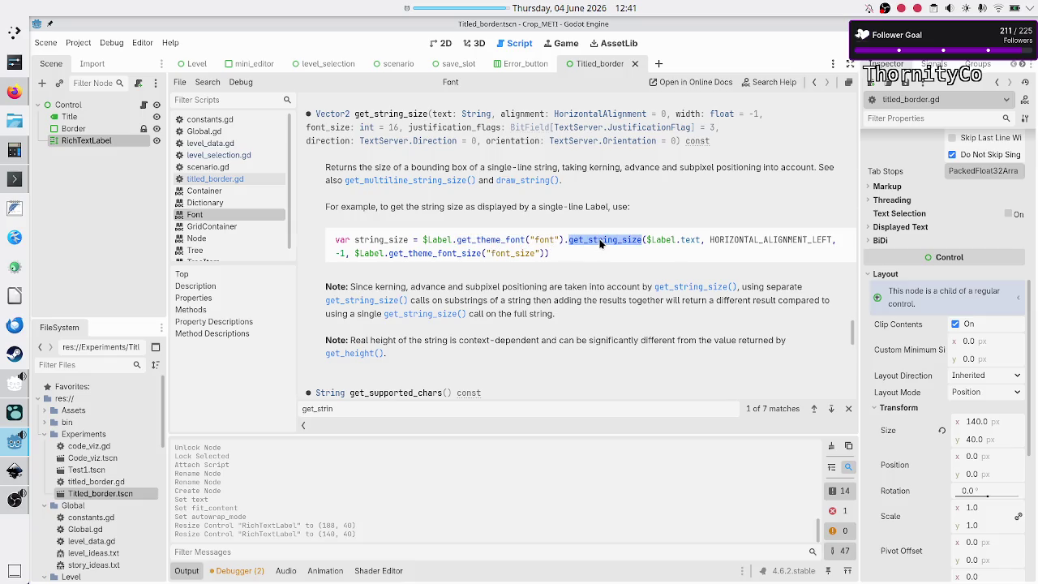
drag(655, 240, 699, 240)
double_click(797, 245)
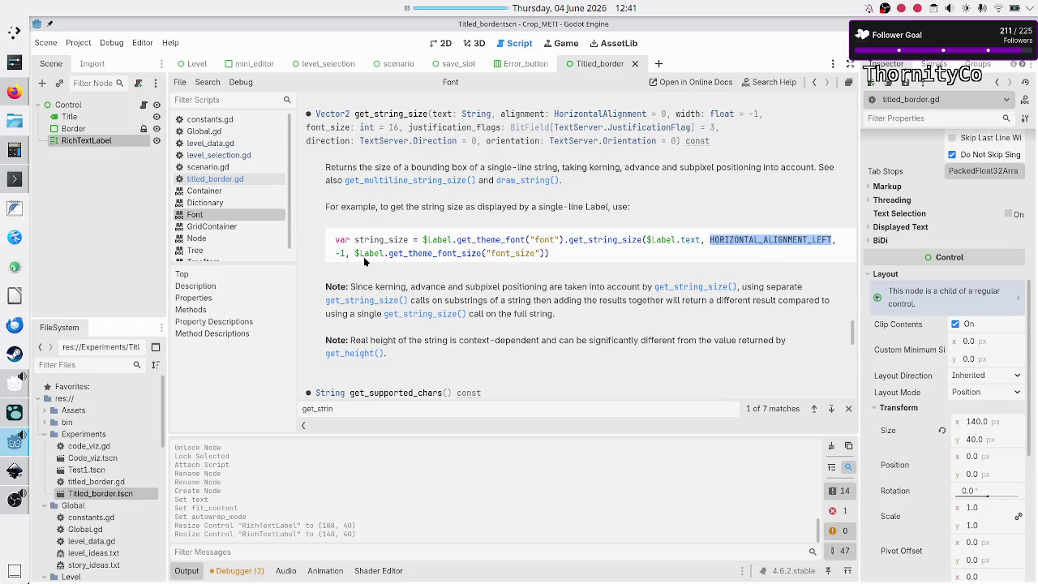
drag(356, 255, 549, 254)
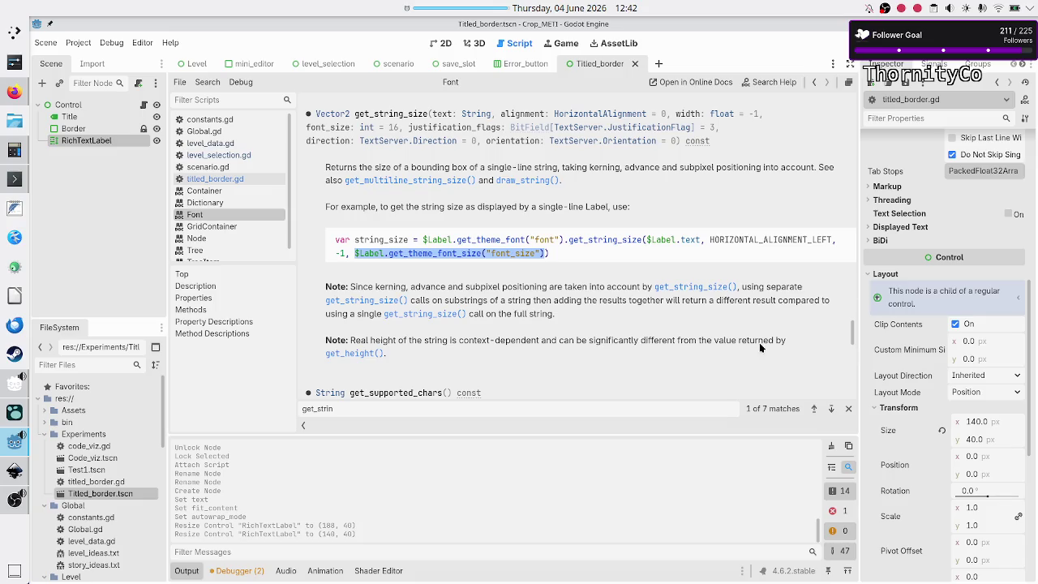
Check the get_height 'rough estimate' note, then return to the get_string_size description
click(354, 354)
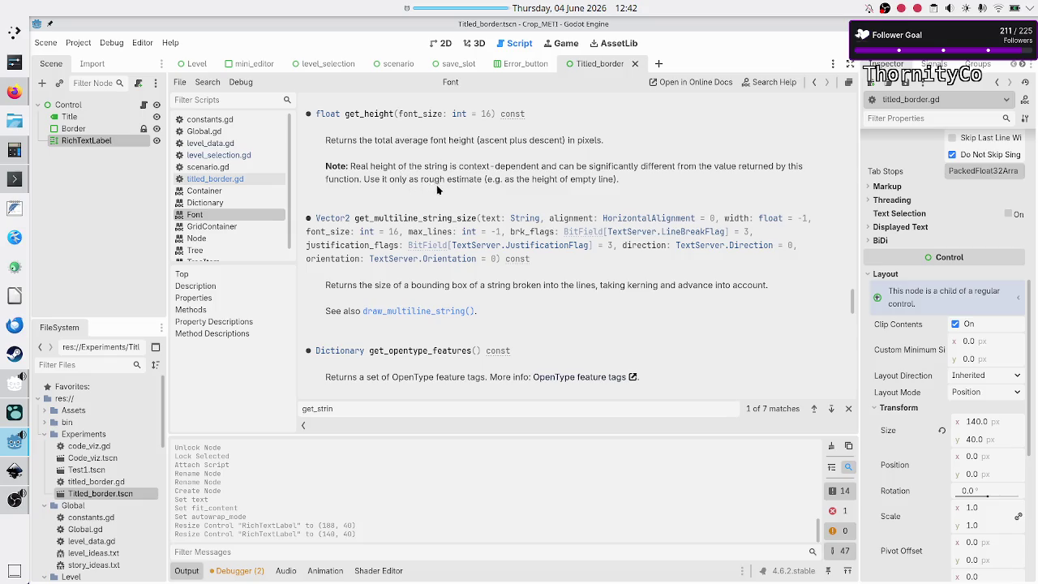
drag(425, 181, 482, 182)
click(535, 184)
text(g)
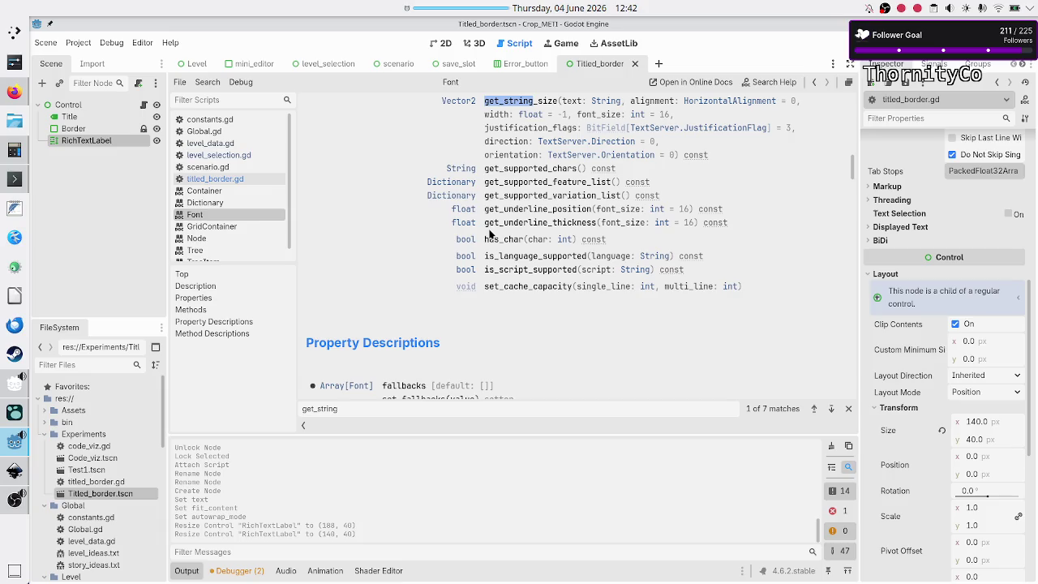
click(515, 104)
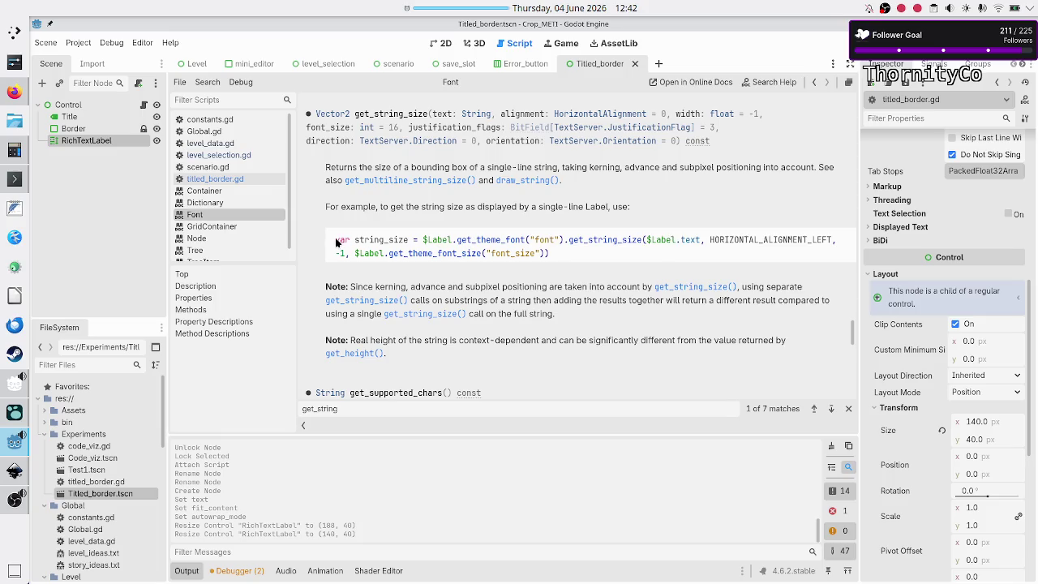
Copy the get_string_size example line and go back to titled_border.gd
mouse_move(336, 240)
mouse_down()
mouse_move(440, 254)
mouse_move(558, 251)
mouse_up()
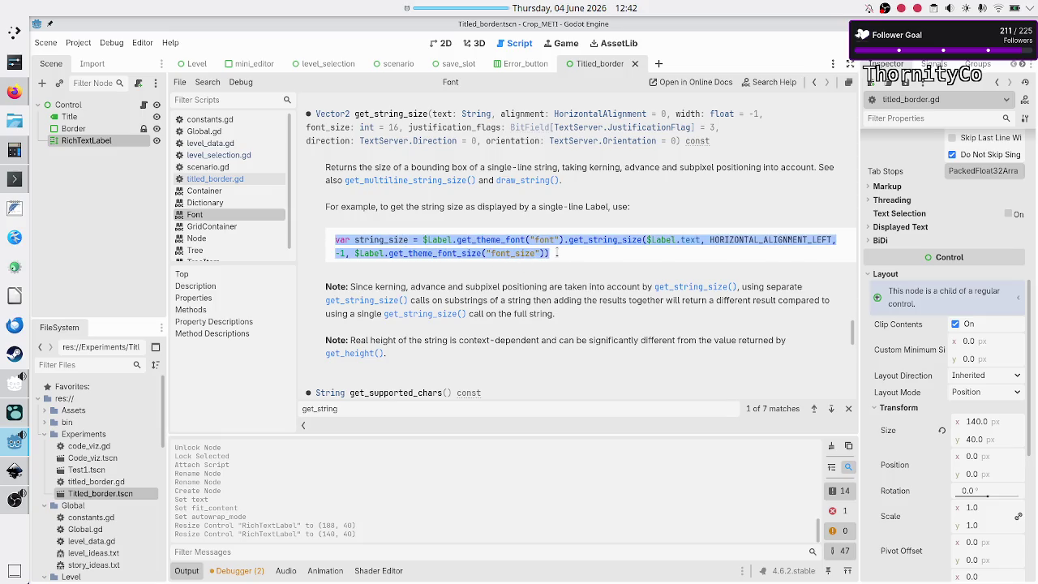
right_click(485, 258)
click(510, 265)
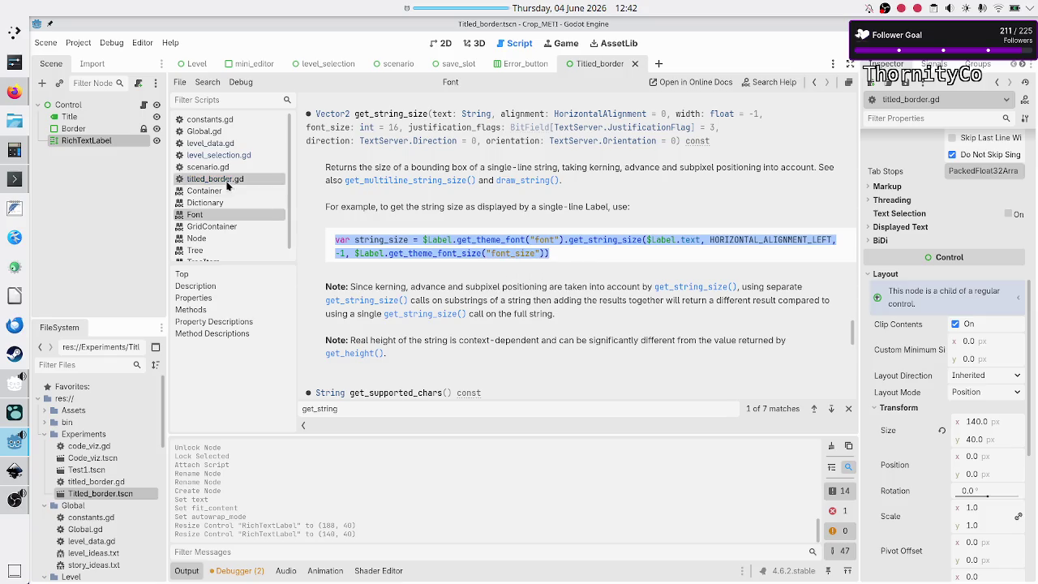
click(227, 184)
click(417, 232)
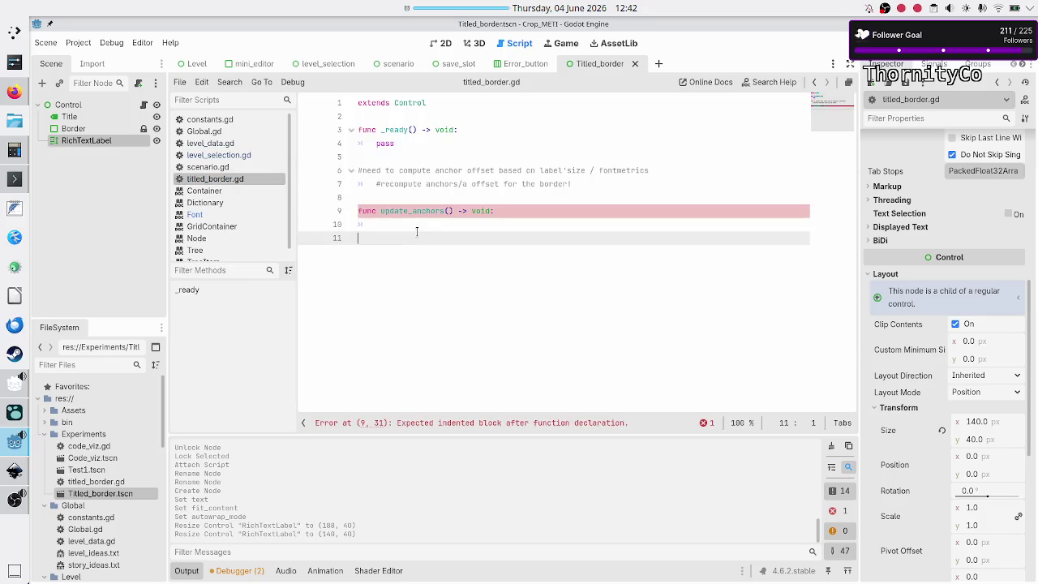
Paste the var string_size = $Label.get_theme_font("font").get_string_size(...) line into update_anchors()
key(Up)
key(ctrl+v)
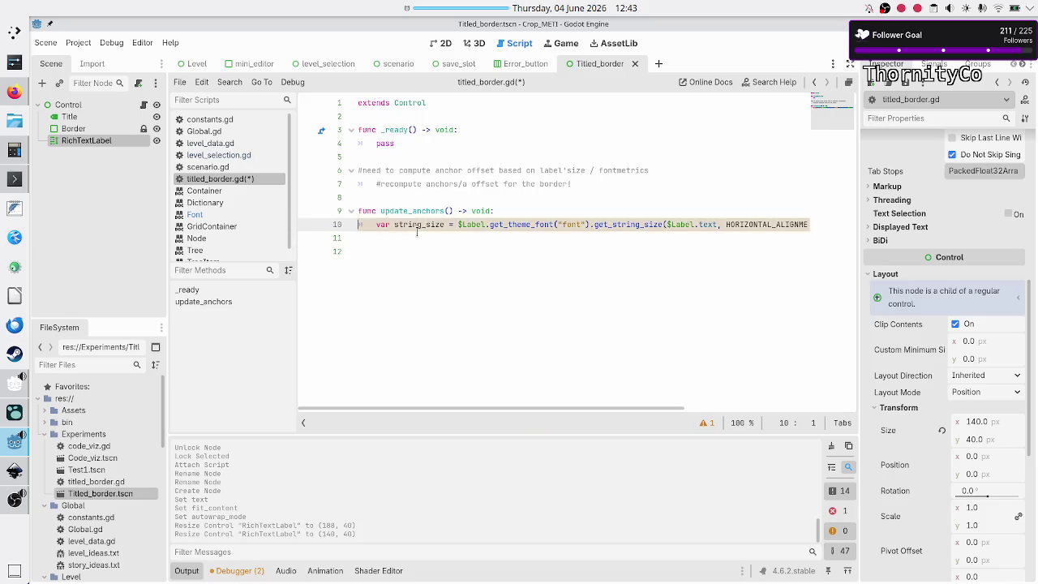
key(Up)
key(Up)
key(Up)
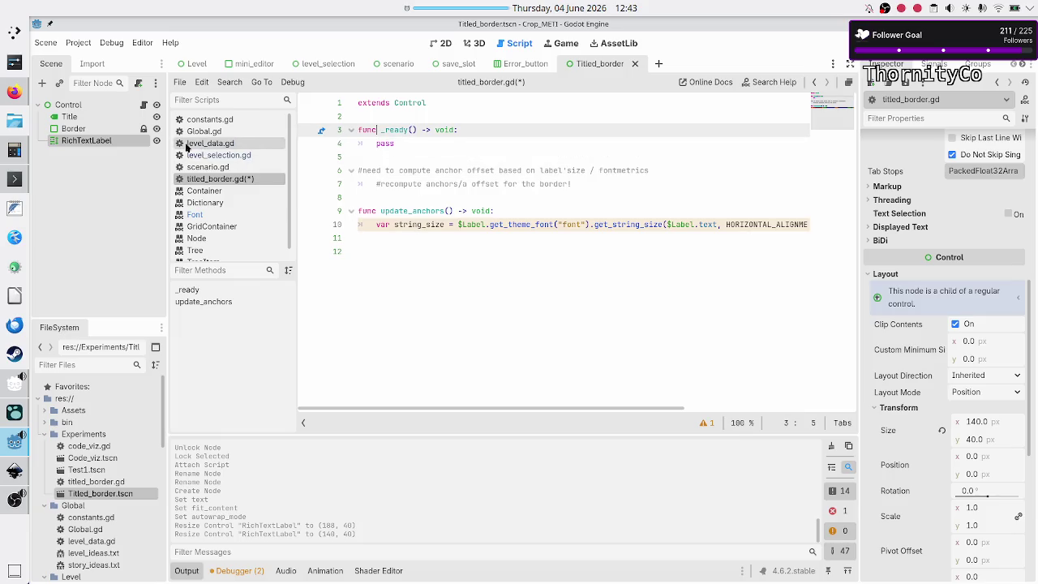
click(71, 117)
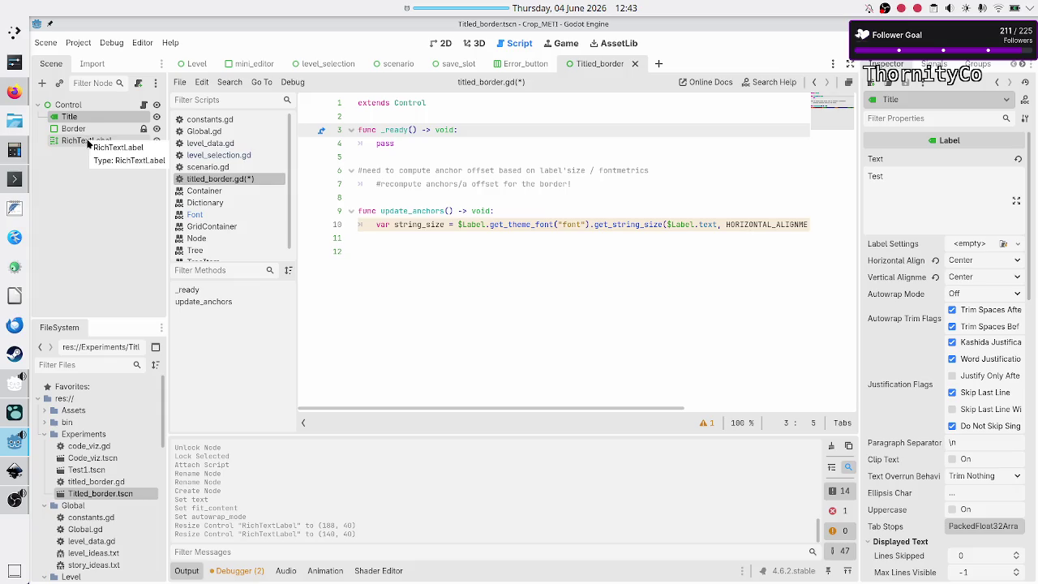
Delete the RichTextLabel node from the scene
click(88, 141)
key(Delete)
key(Return)
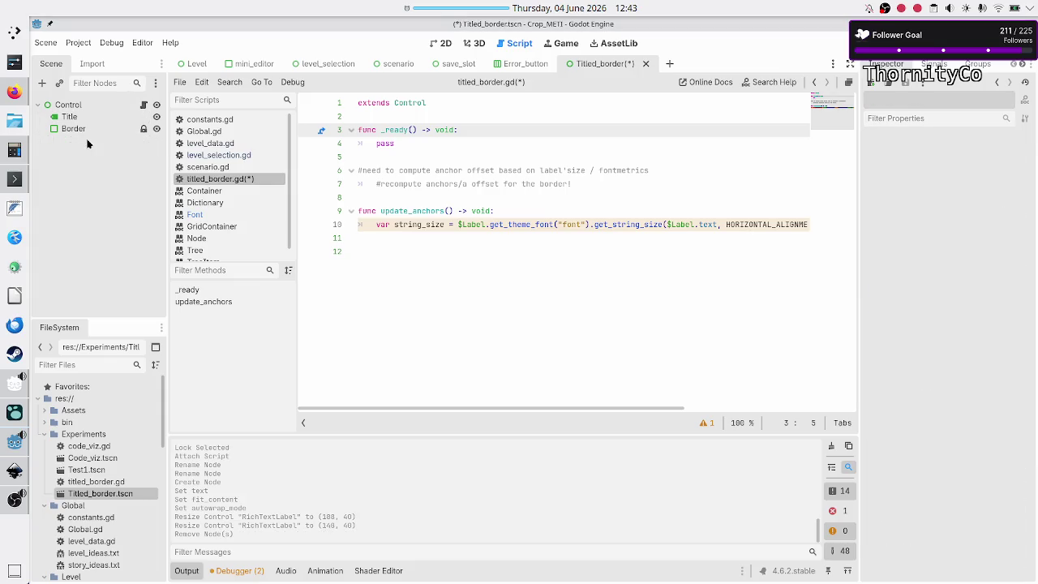
Make Title and Border accessible as scene-unique names
click(83, 116)
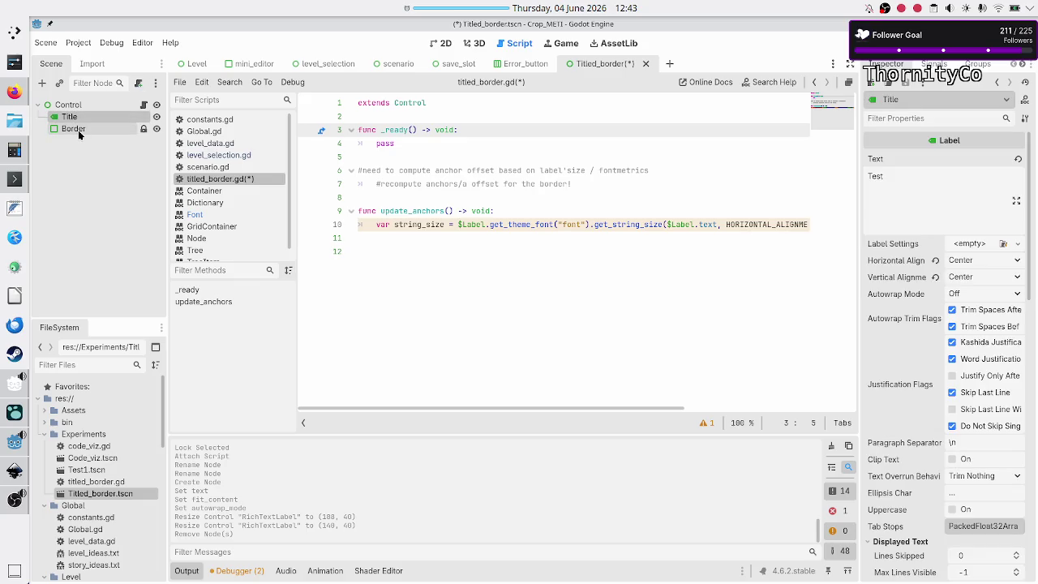
ctrl+click(77, 129)
right_click(79, 130)
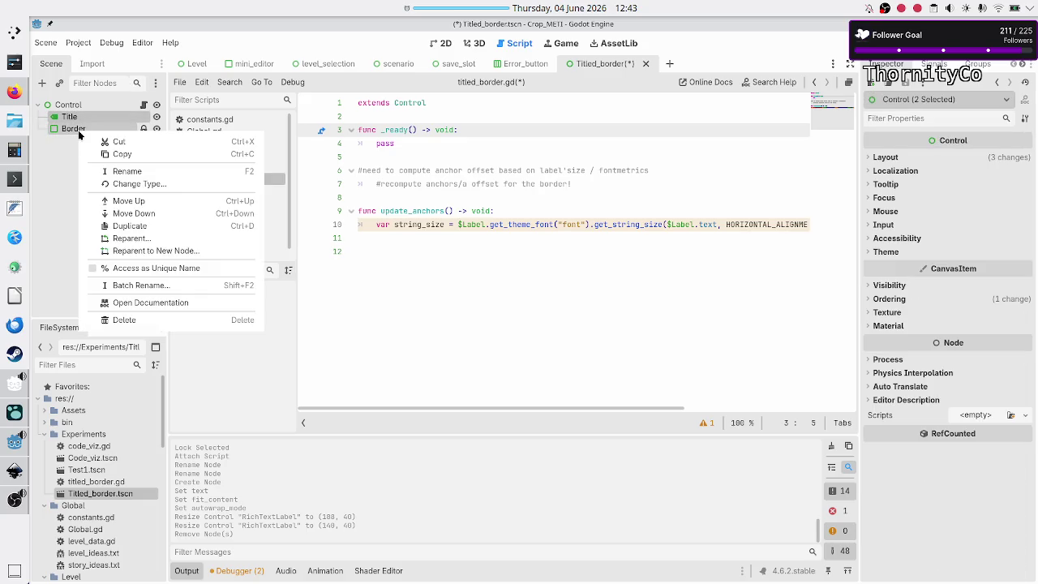
click(113, 267)
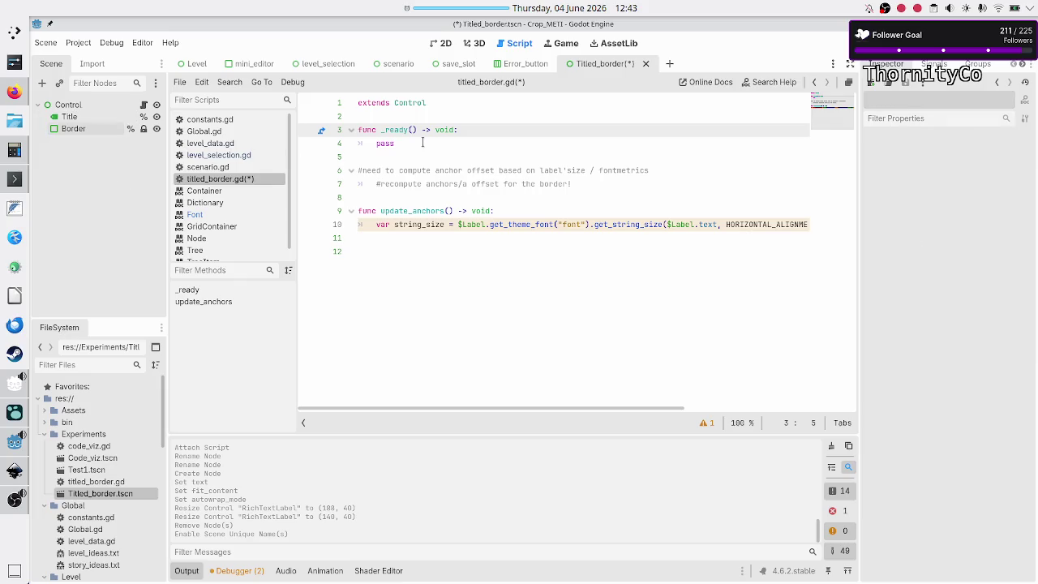
click(424, 116)
key(Return)
key(Return)
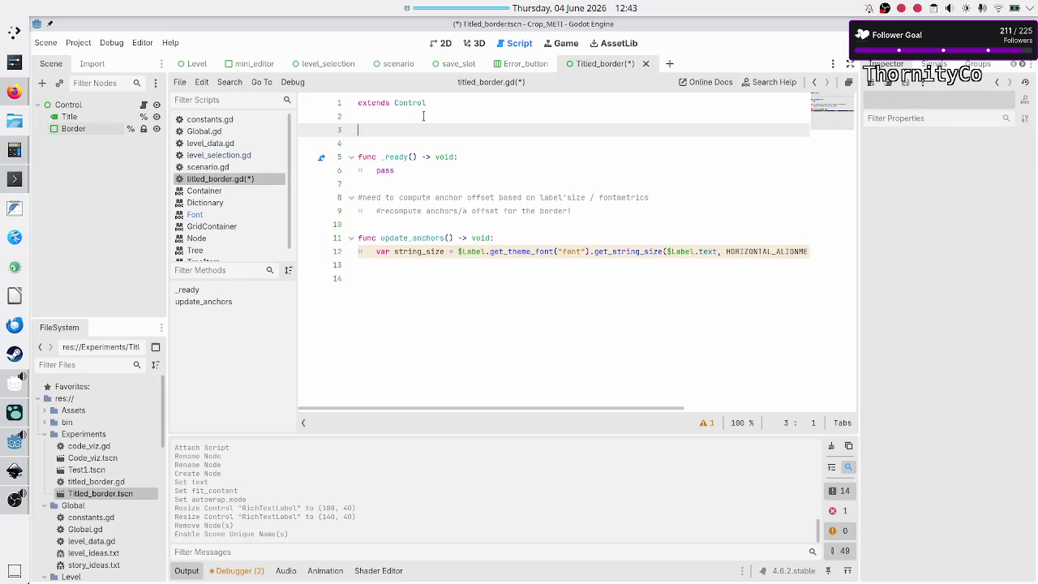
text(@onready)
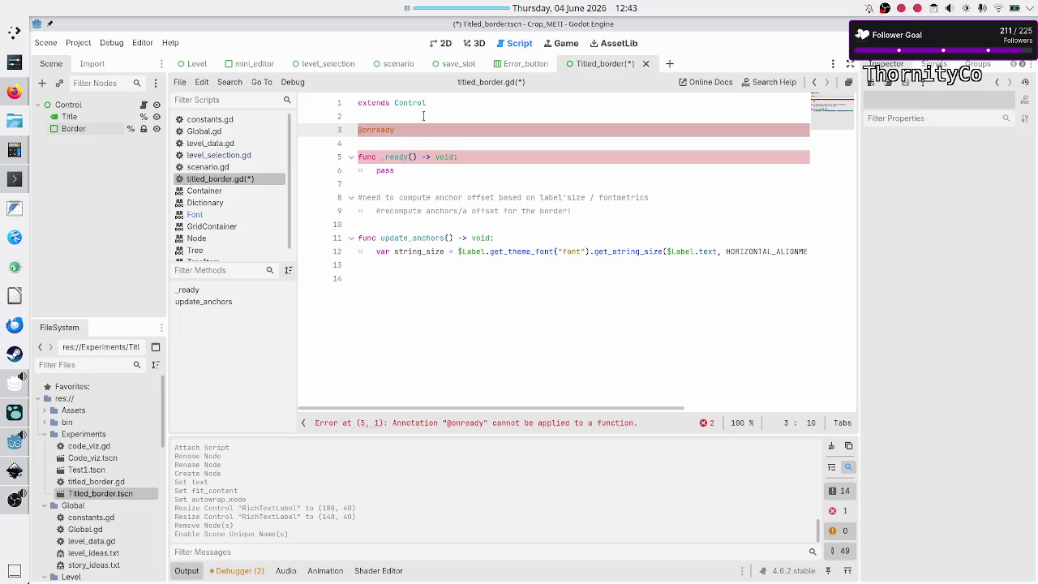
text(title_lb)
text(l)
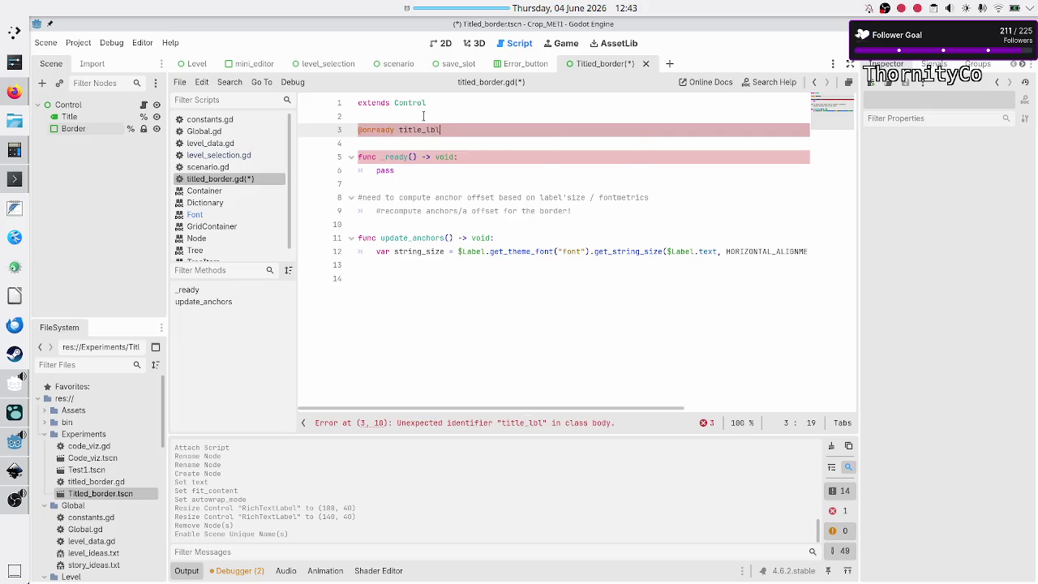
text(: Label )
text(= %Ti)
text(tl)
text(e)
key(Home)
text(var)
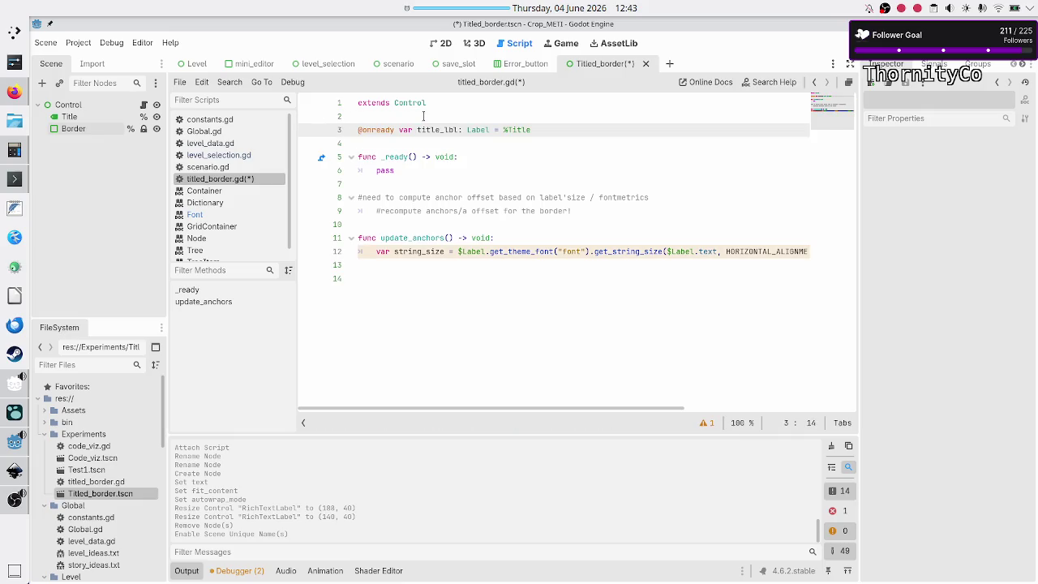
key(Down)
key(Return)
text(@onready var)
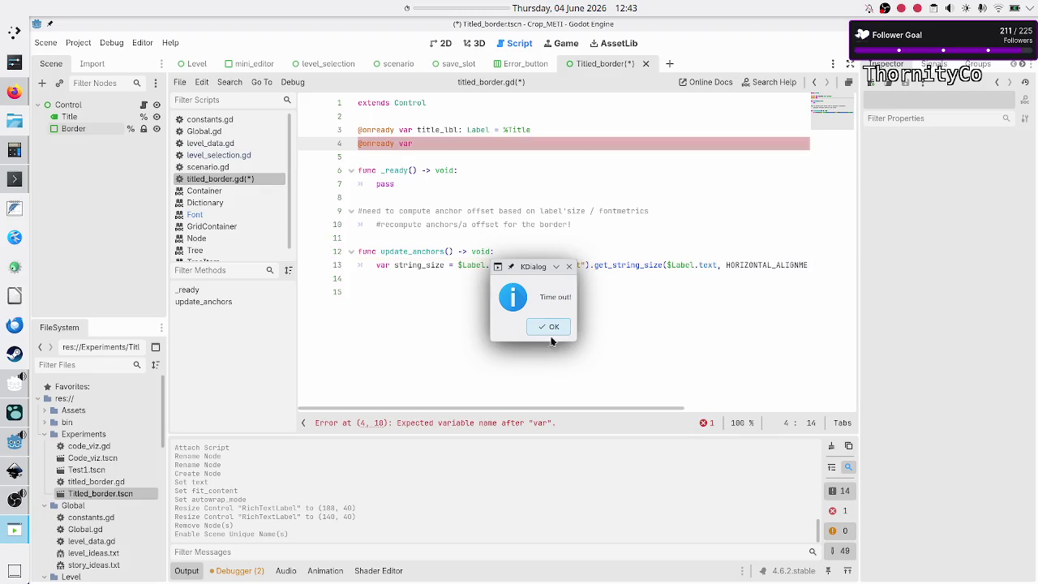
click(554, 327)
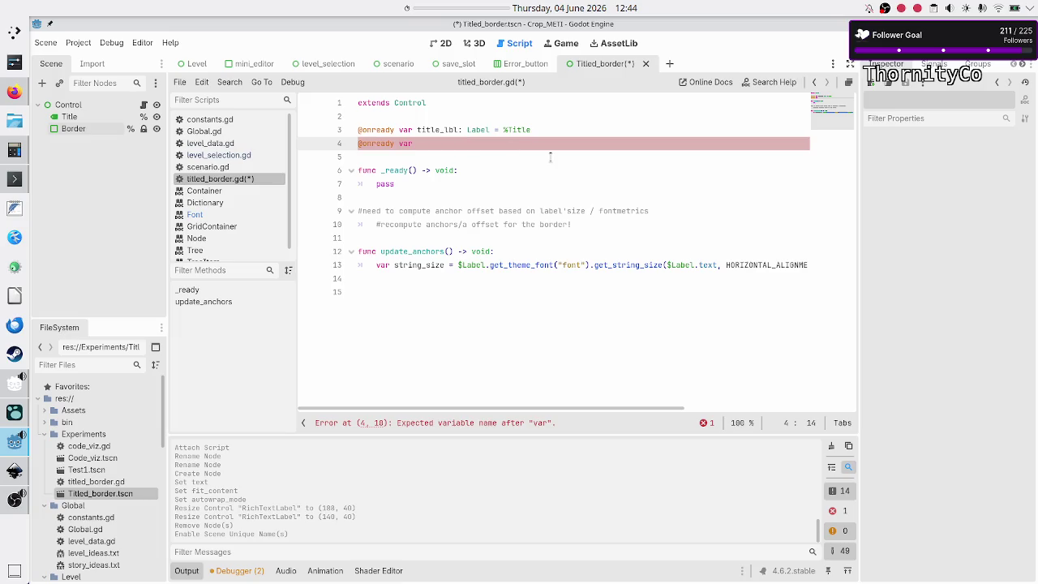
text(order)
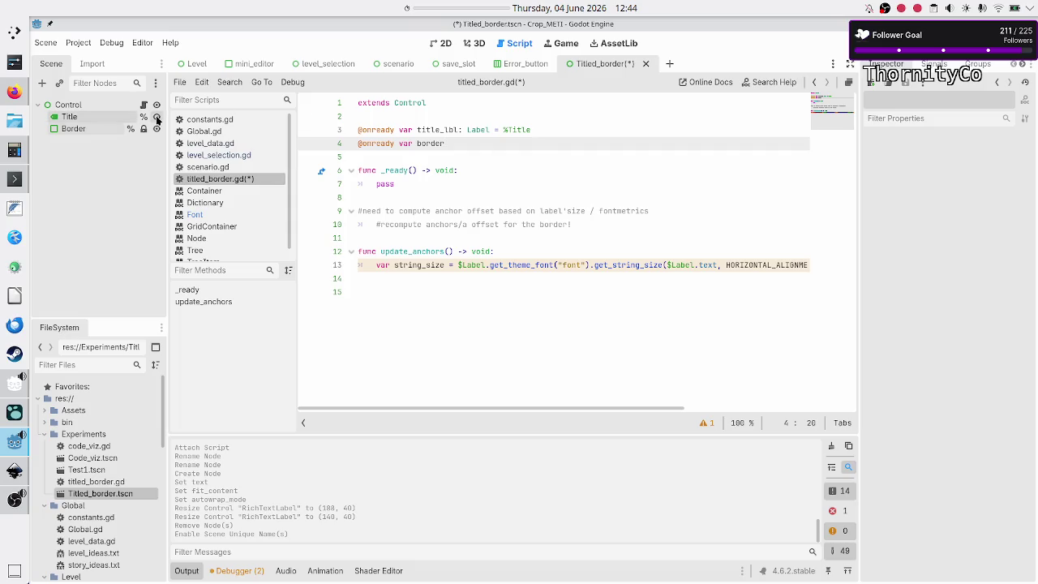
click(99, 130)
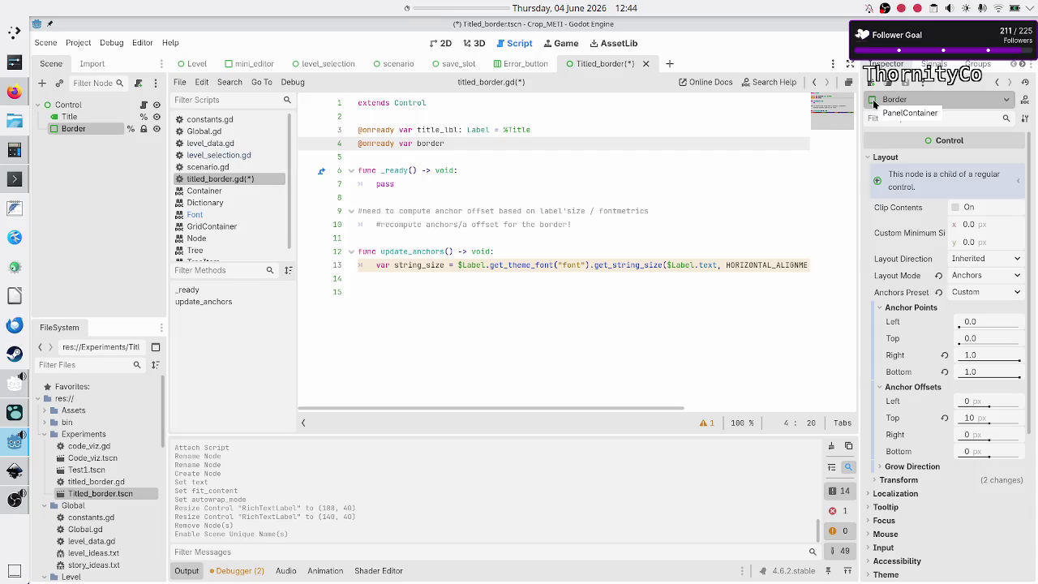
click(482, 149)
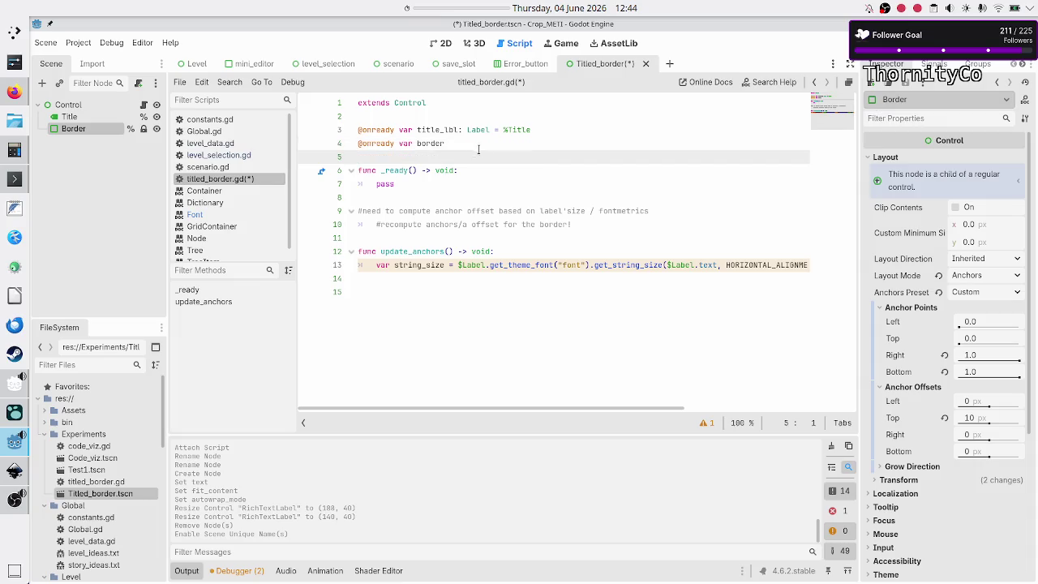
text(_pc: )
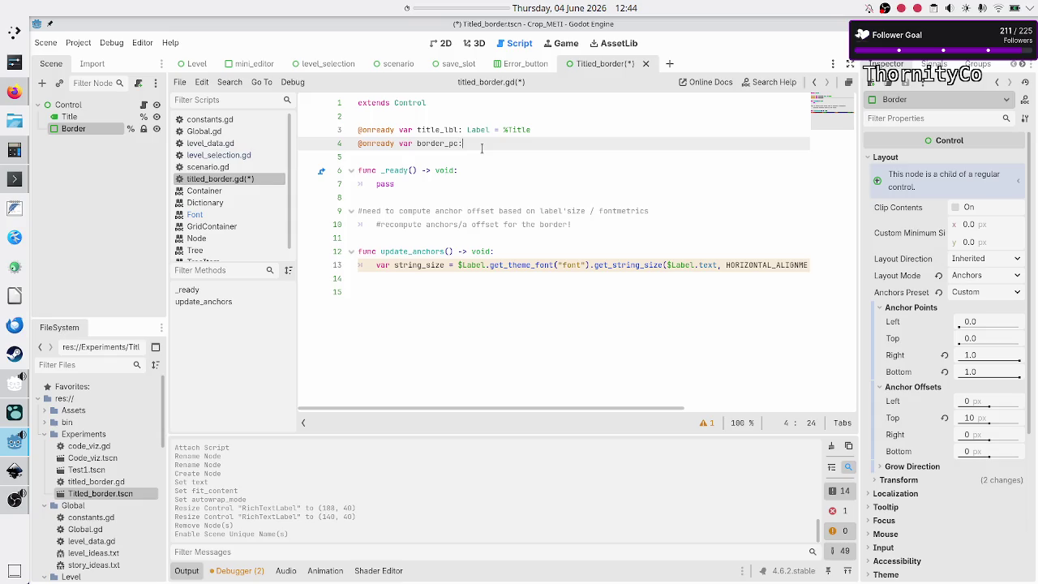
text(PanelC)
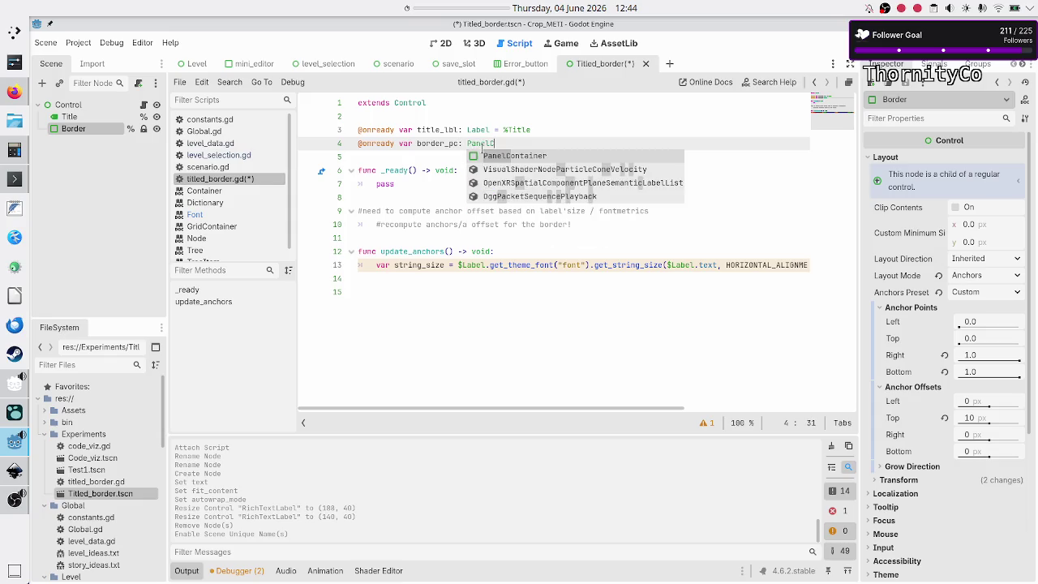
key(Return)
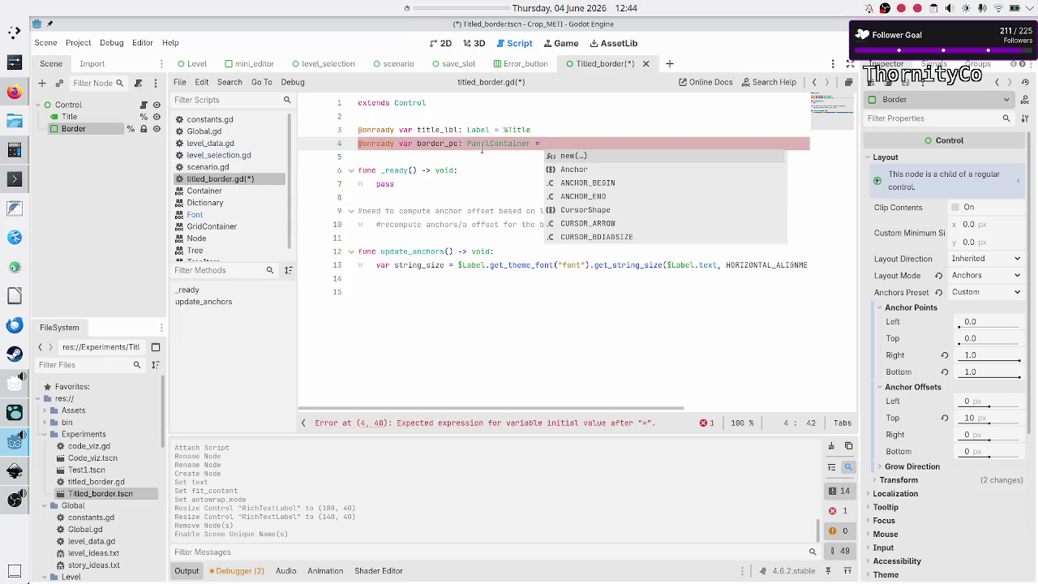
text(%B)
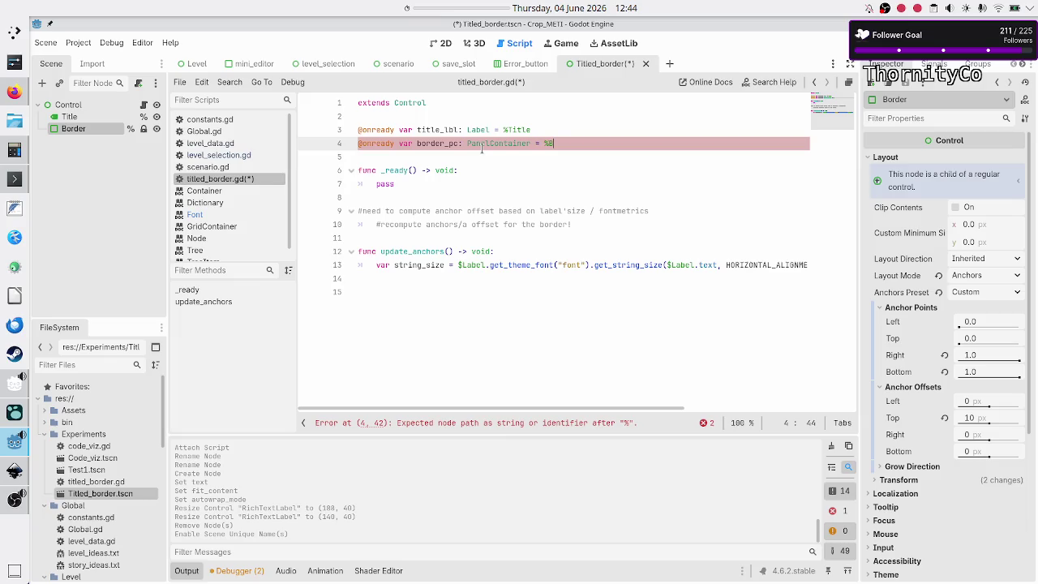
text(order)
key(Down)
key(Down)
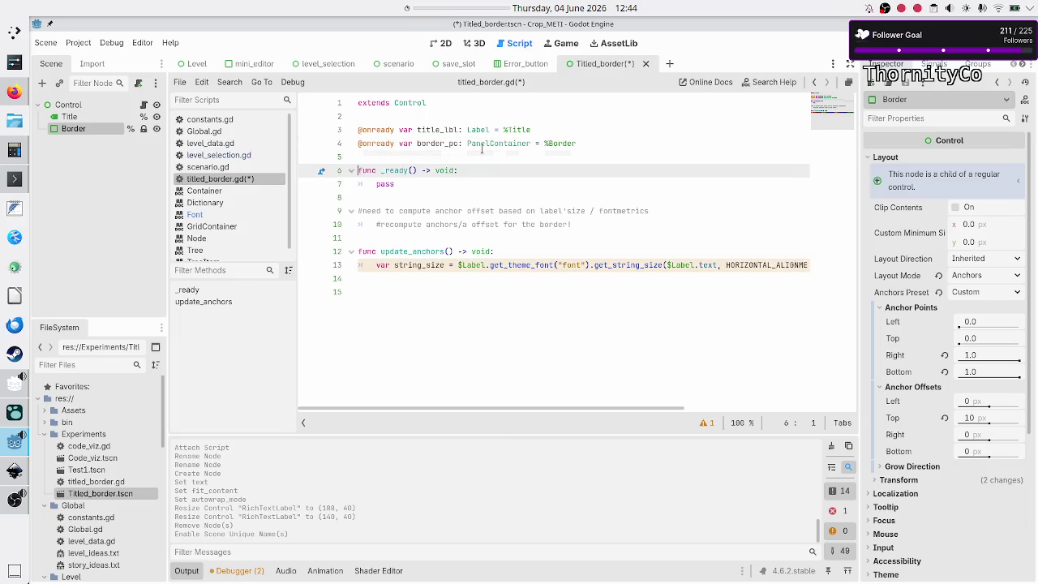
key(Down)
key(Down)
key(Down)
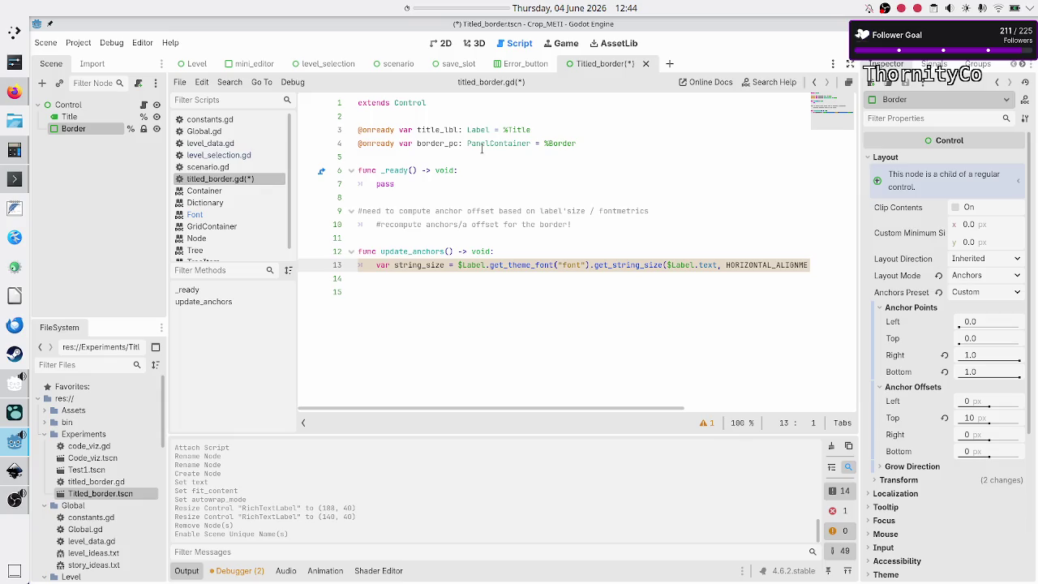
Replace both $Label references on line 13 with title_lbl for the font and text
key(Right)
key(Right)
key(BackSpace)
key(BackSpace)
key(BackSpace)
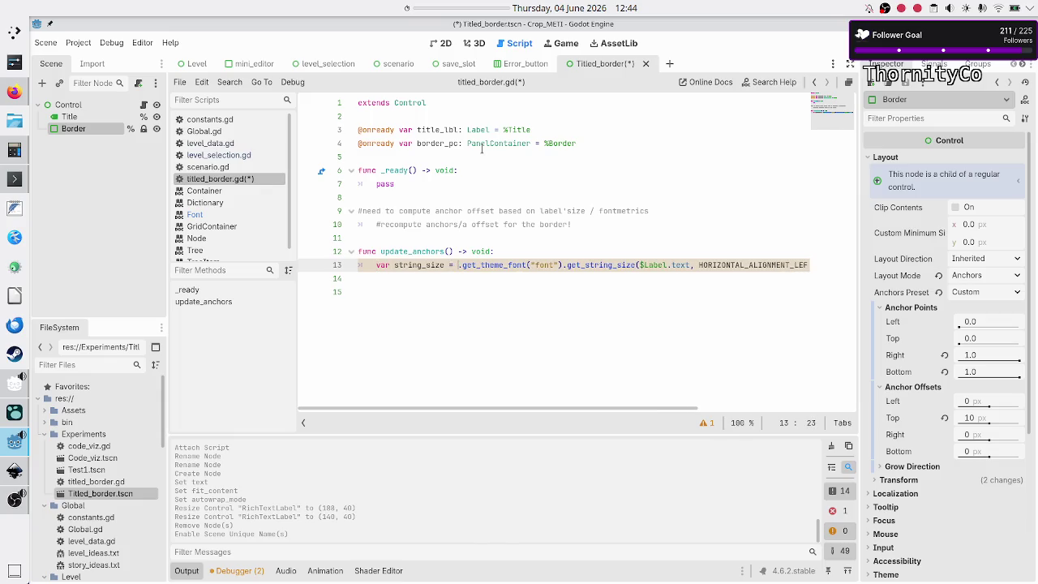
text(tit)
key(Return)
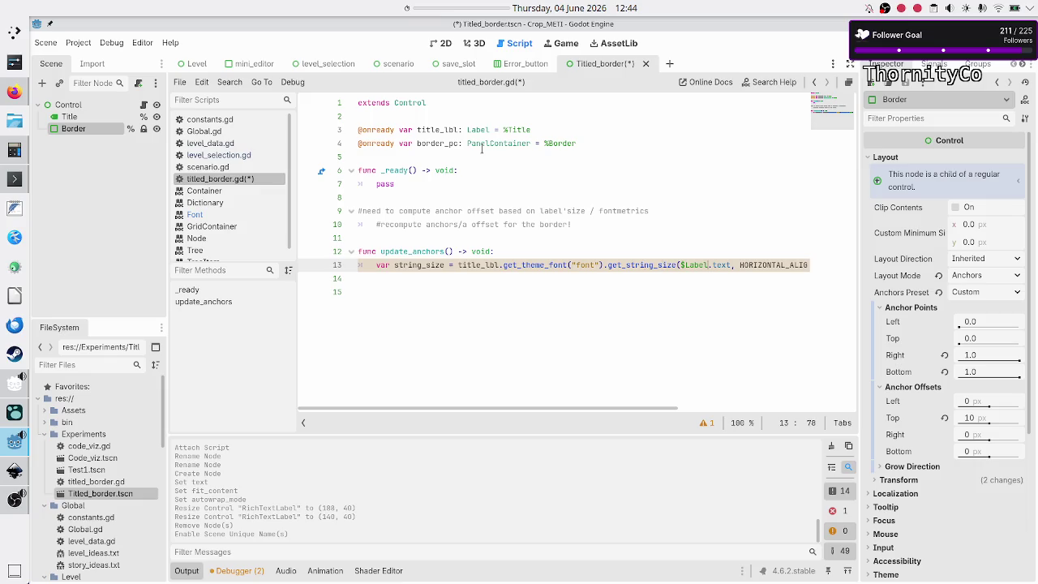
key(BackSpace)
key(BackSpace)
key(BackSpace)
text(g)
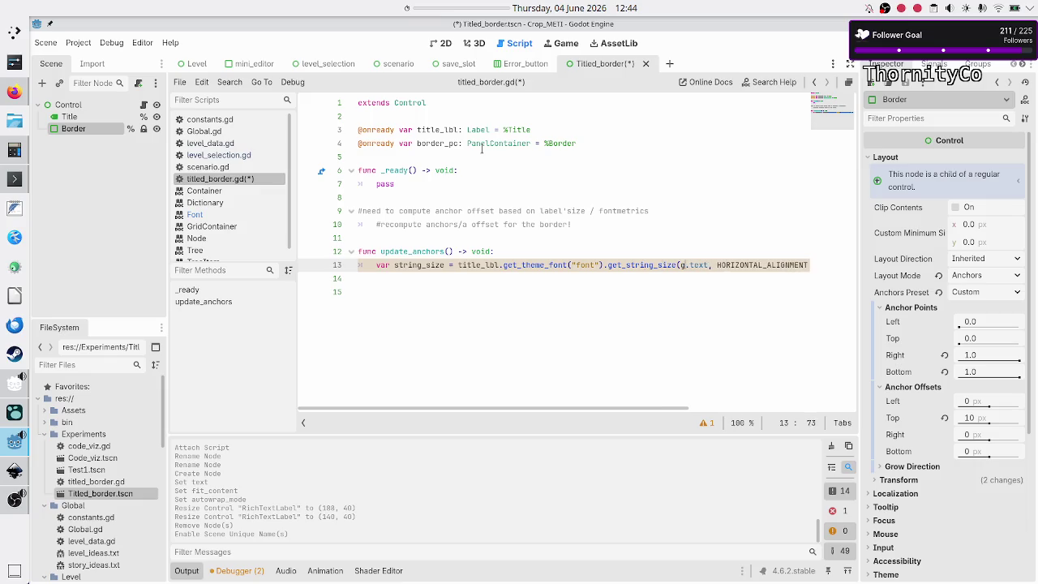
key(BackSpace)
text(tit)
key(Return)
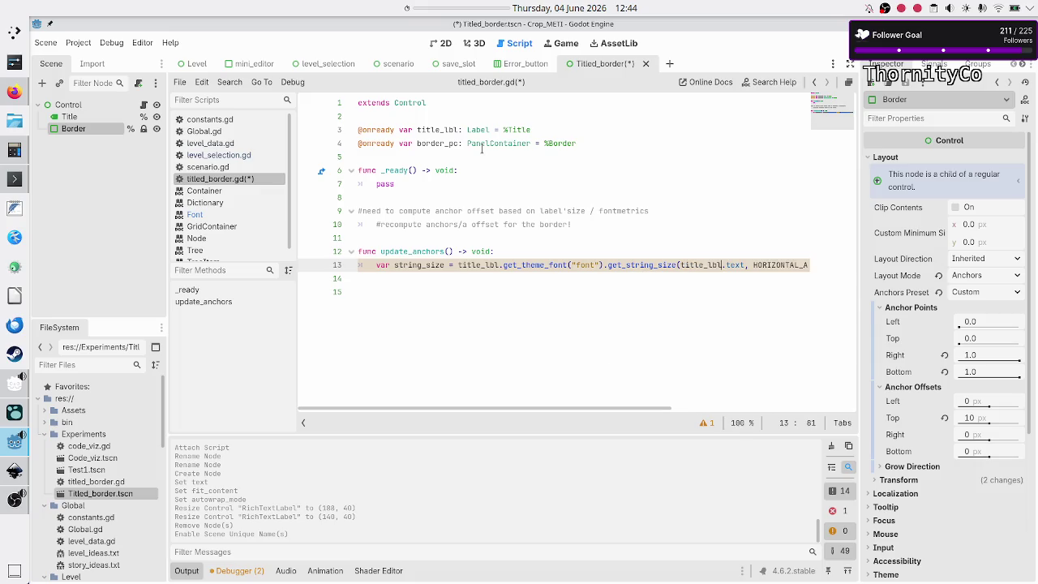
text(LIGNMENT_LE)
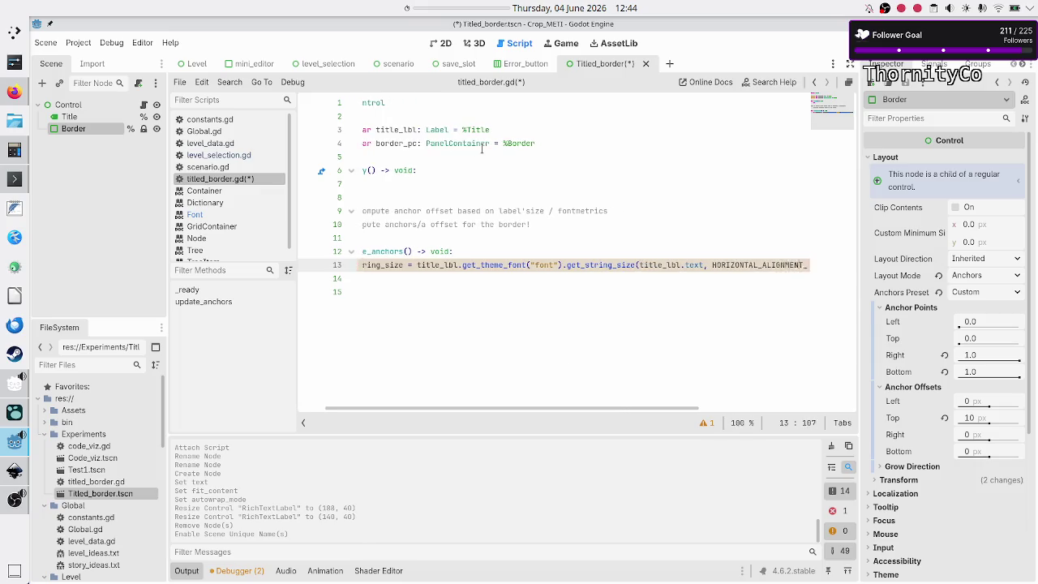
Revert the Title label's Horizontal Alignment to Left and Vertical Alignment to Top
click(90, 115)
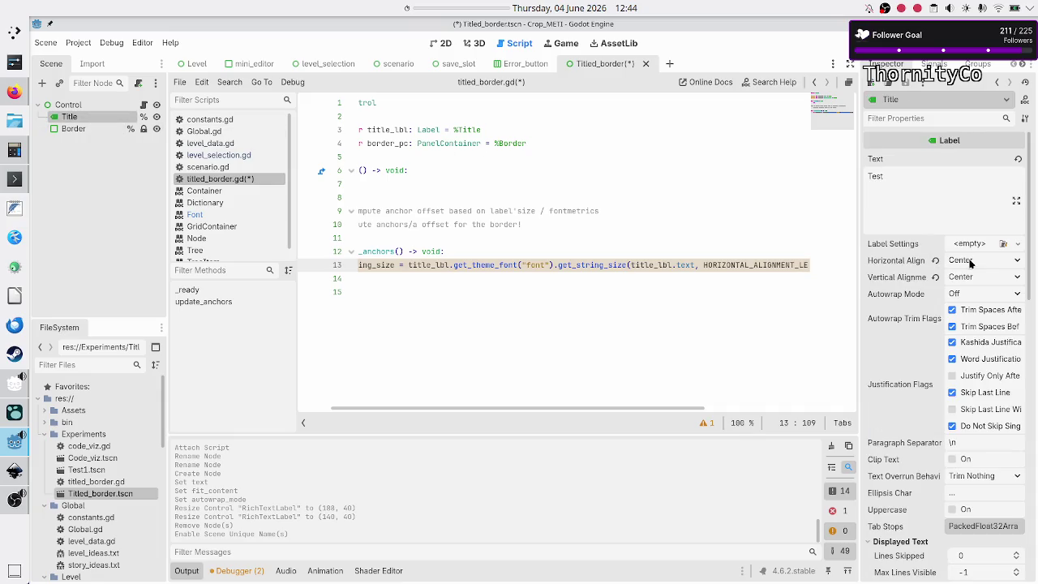
click(936, 261)
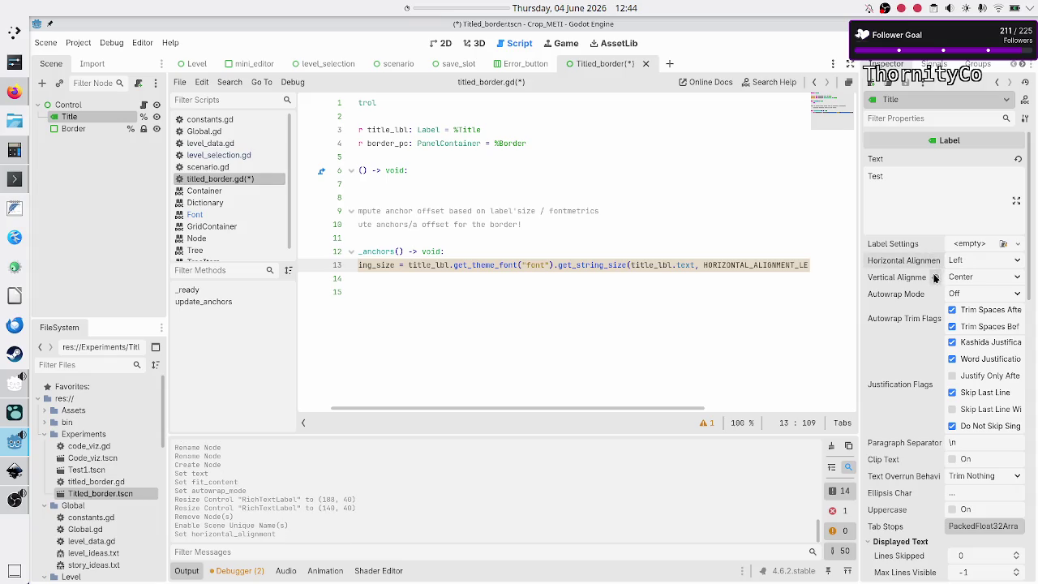
click(935, 277)
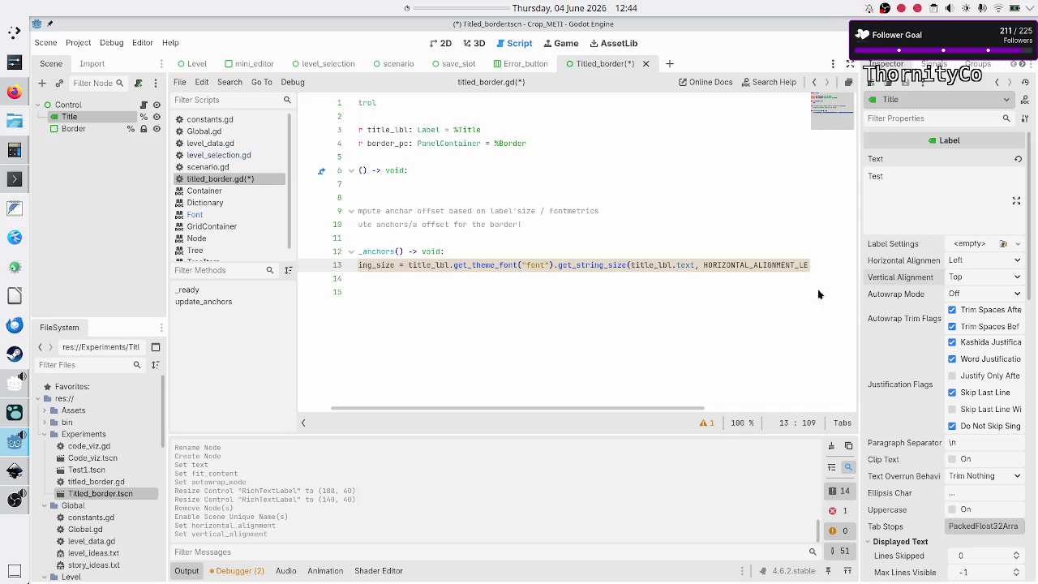
click(720, 265)
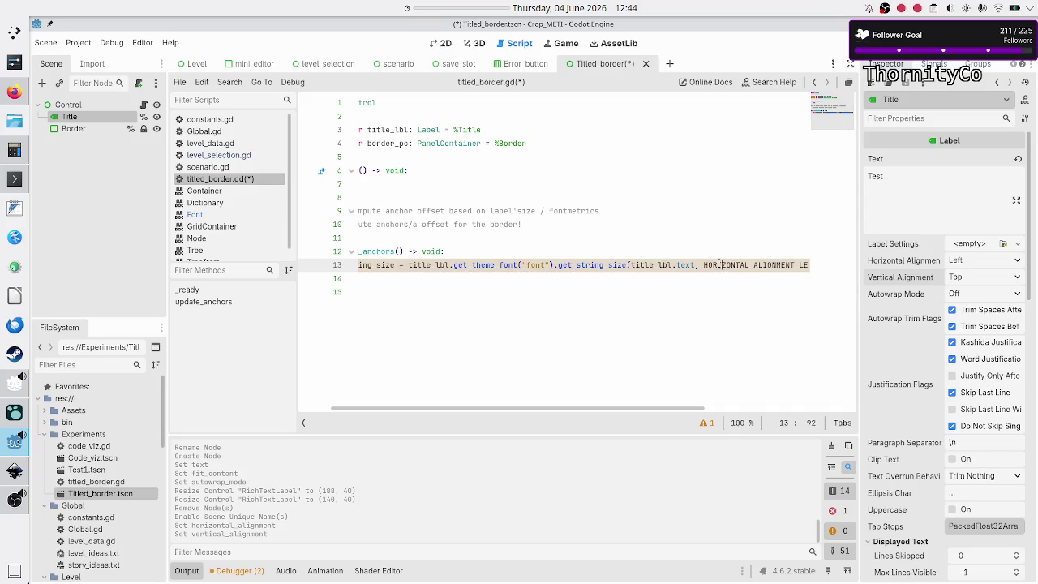
key(Right)
key(Right)
key(Right)
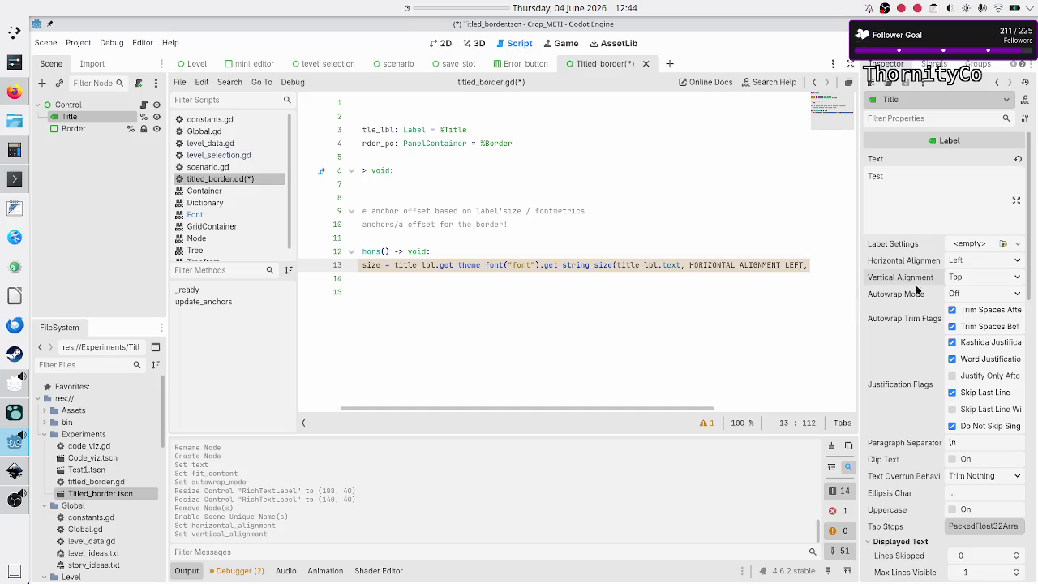
Add the -1 width and title_lbl.get_theme_font_size("font_size") arguments to get_string_size
text(-1, $L)
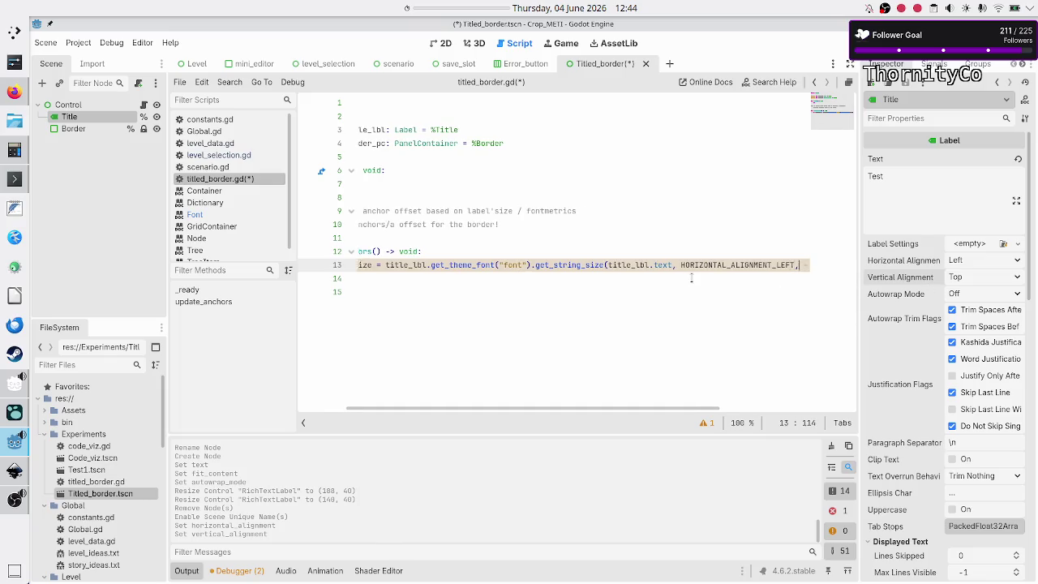
text(abel.get_th)
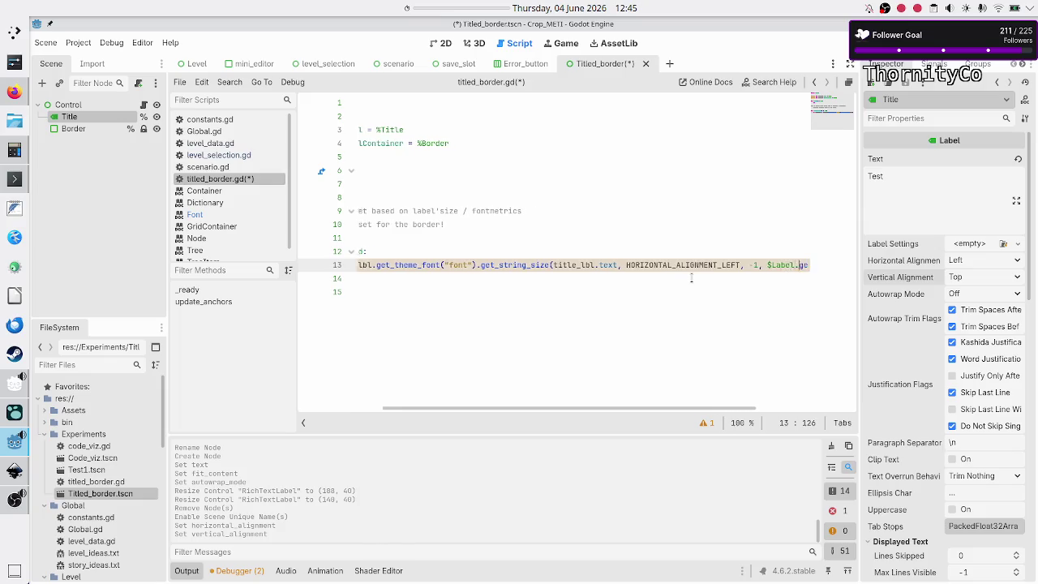
text(eme_font_size("f)
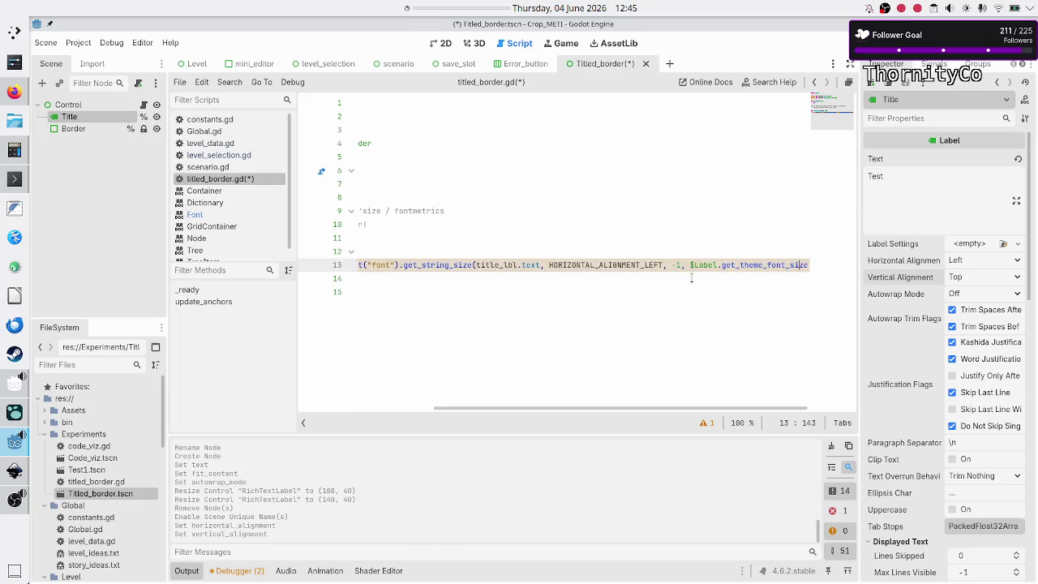
text(on)
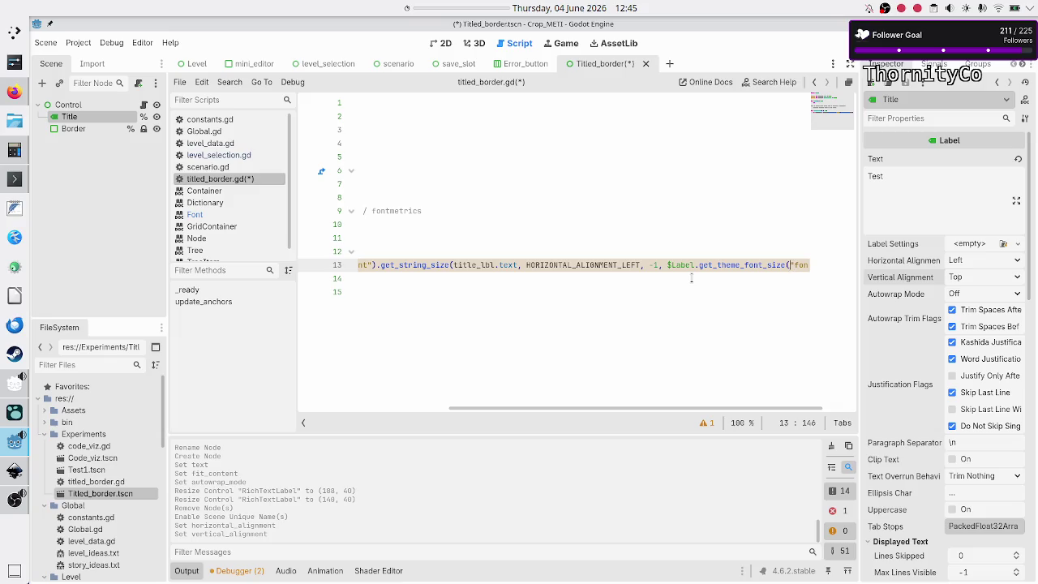
key(Left)
key(Left)
key(Left)
key(BackSpace)
key(BackSpace)
key(BackSpace)
text(ti)
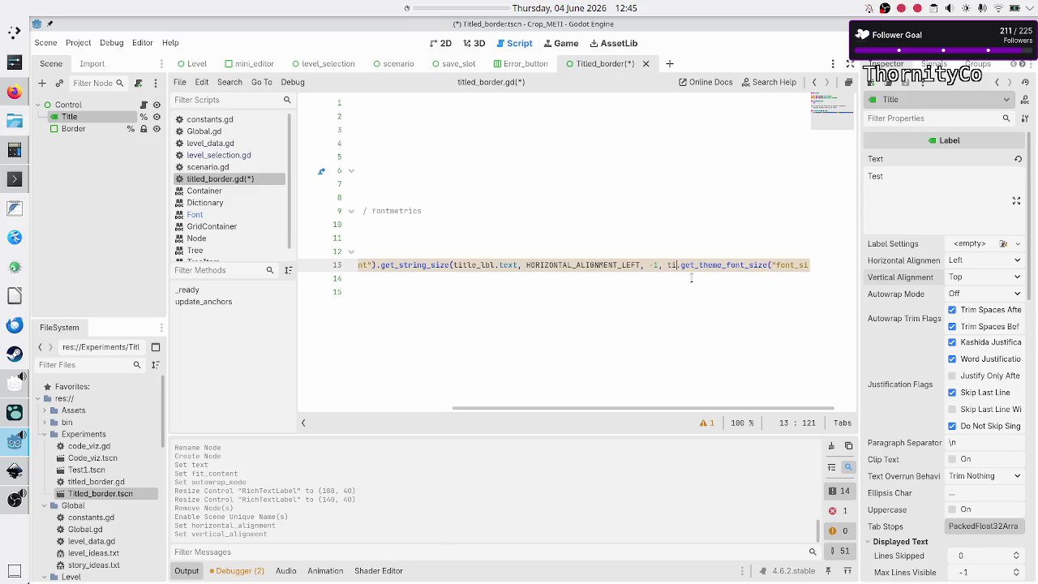
text(tle)
key(Return)
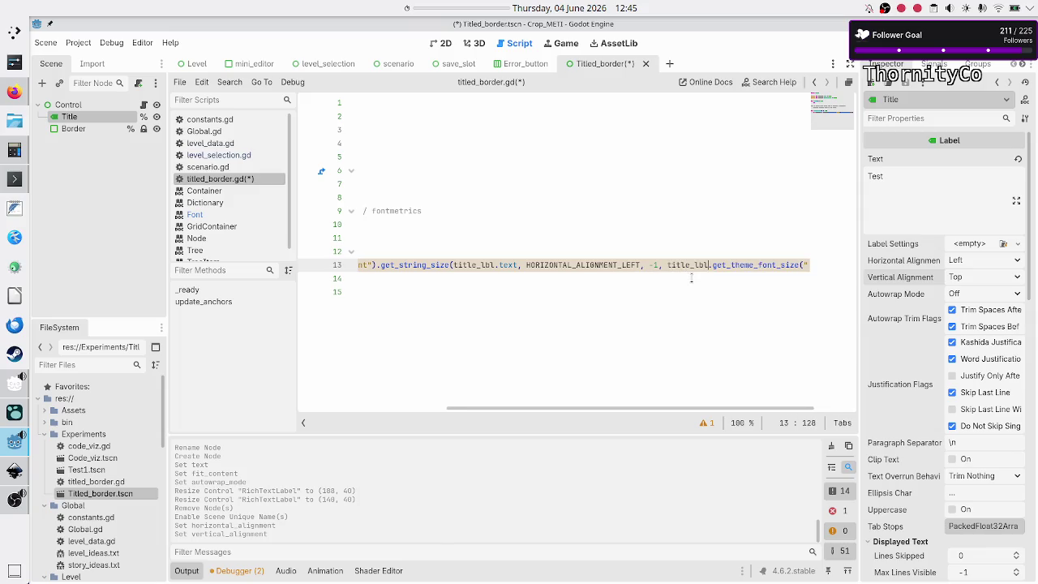
Type string_size as Vector2 and start a print(string_size) line below it
key(Up)
key(Down)
key(Down)
key(Up)
key(Down)
key(Up)
key(Home)
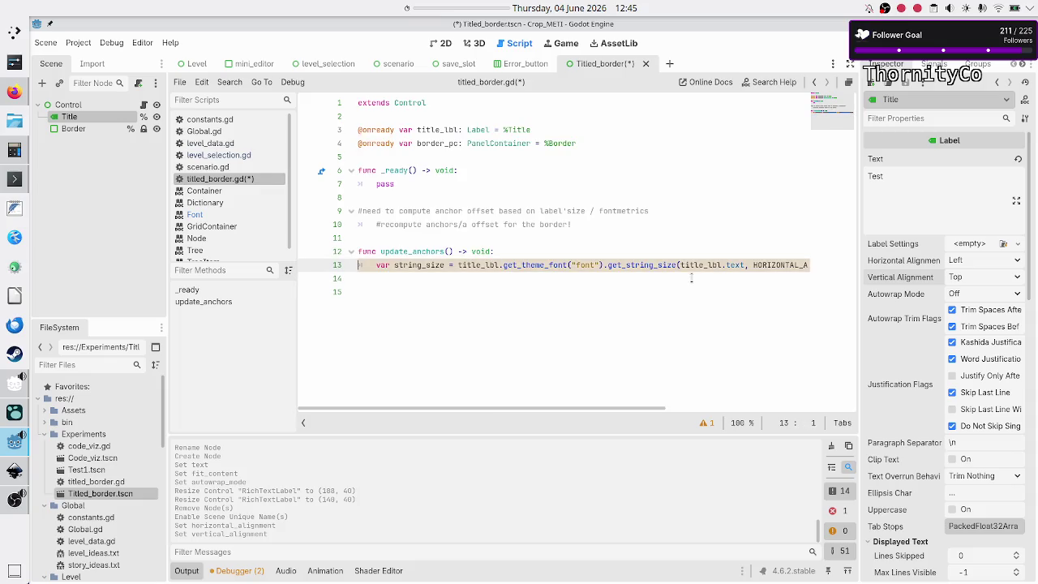
key(Down)
key(Up)
key(Home)
text(: )
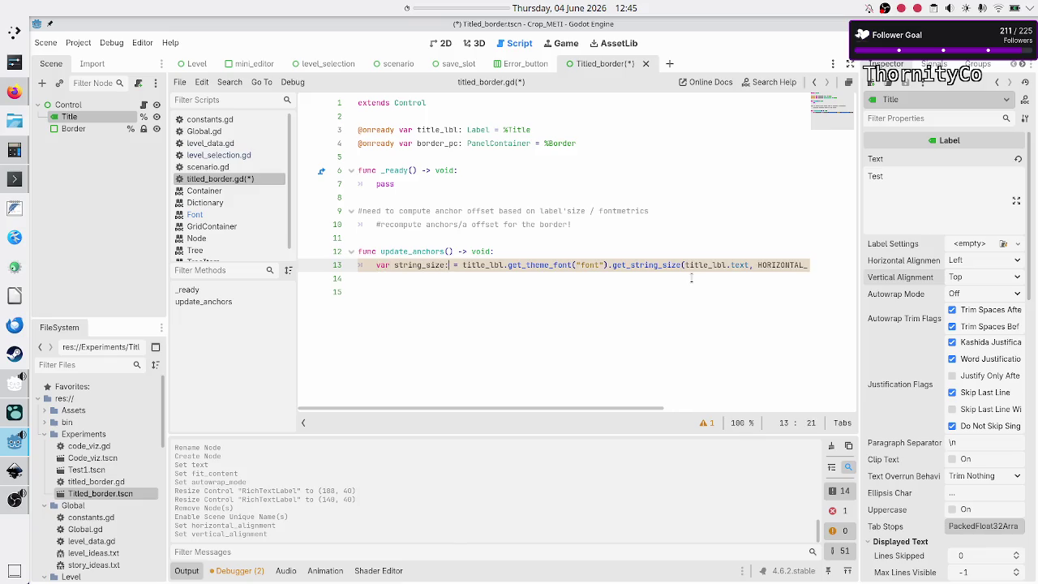
text(Vector2)
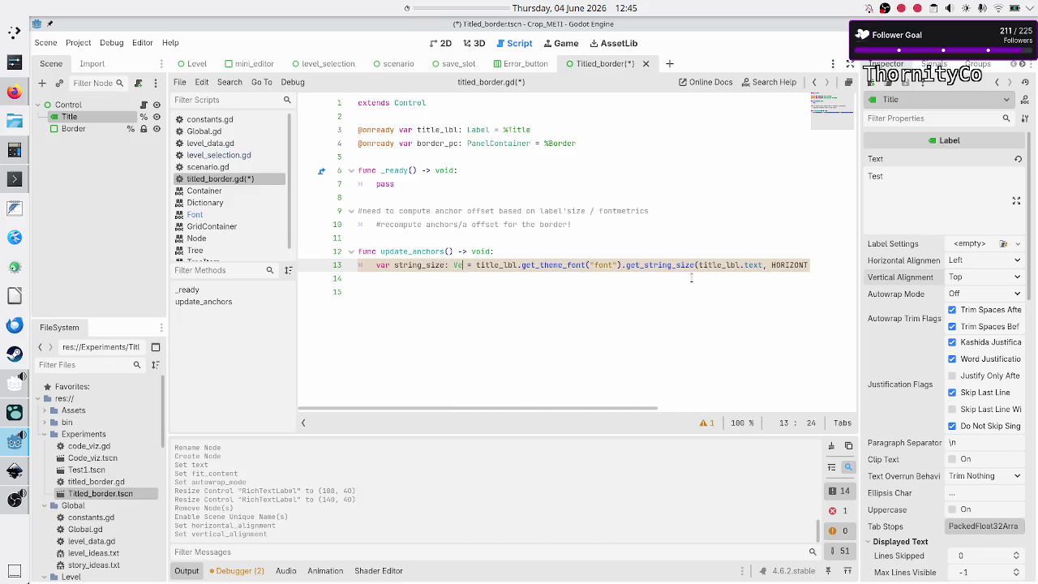
key(Escape)
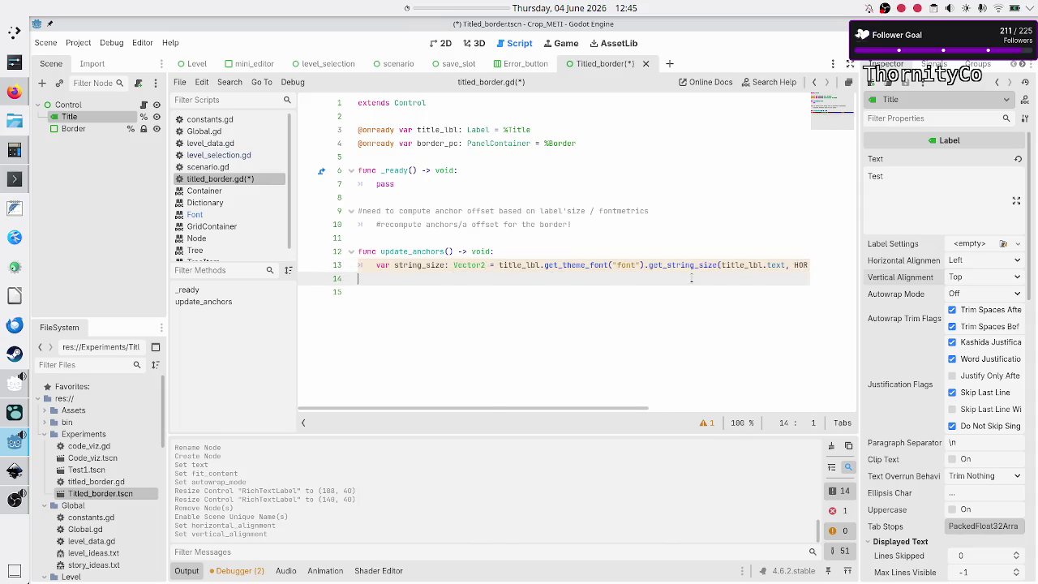
key(End)
key(Return)
text(print(s)
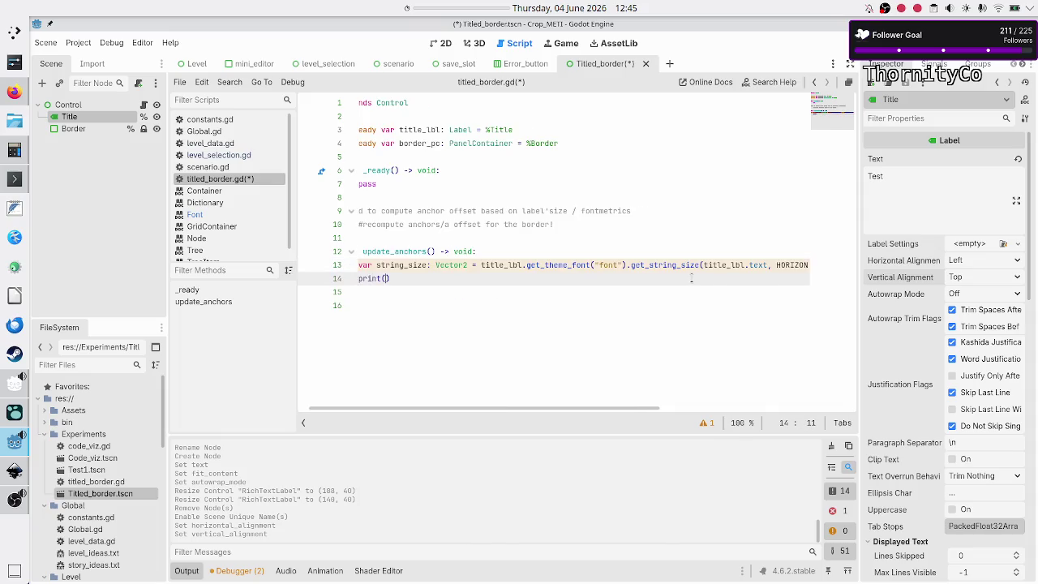
text(tring_size)
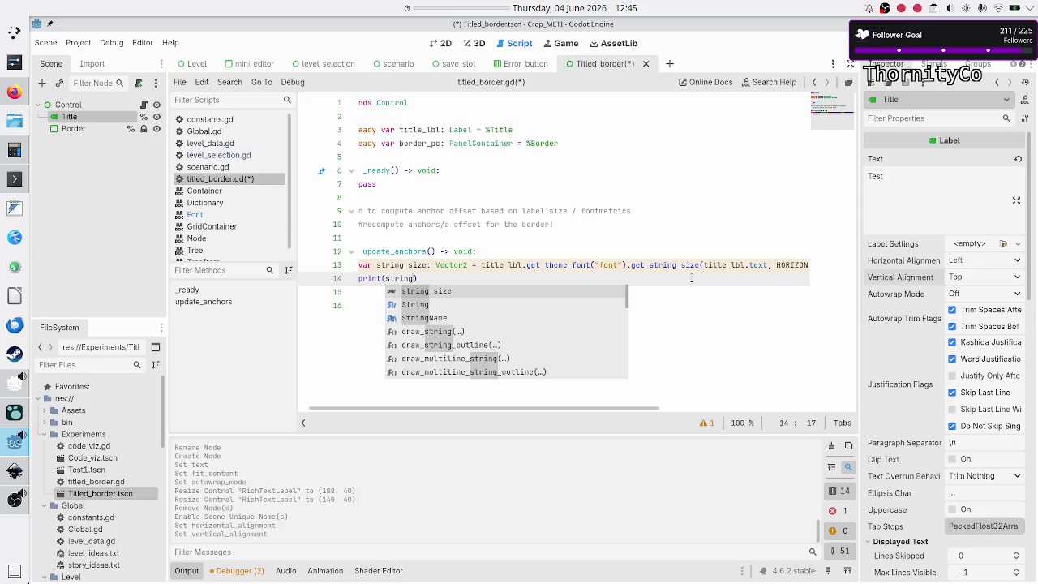
Replace the pass placeholder in _ready with a call to update_anchors()
key(Home)
key(Home)
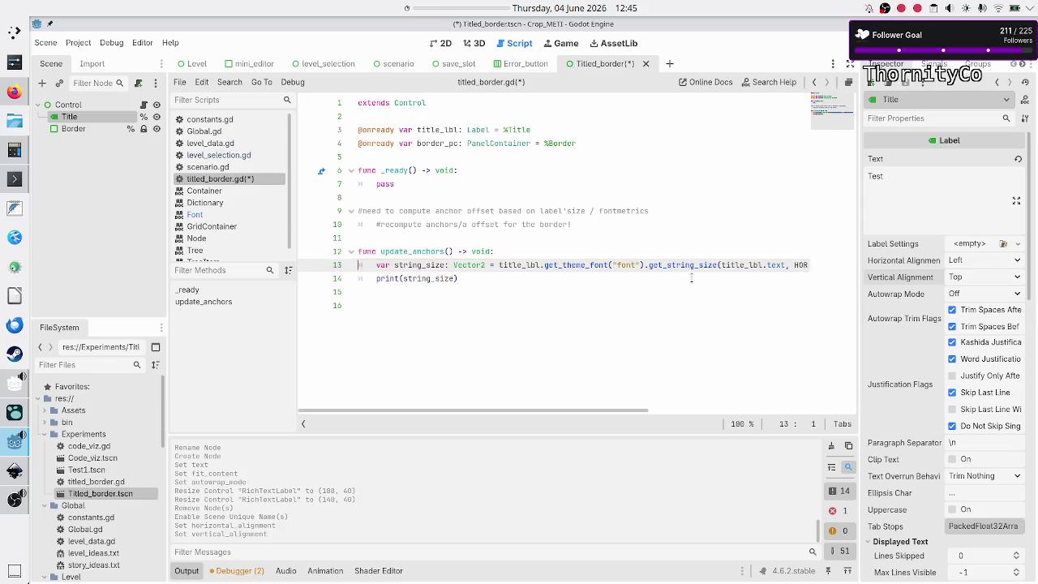
key(Up)
key(Up)
key(Up)
key(Down)
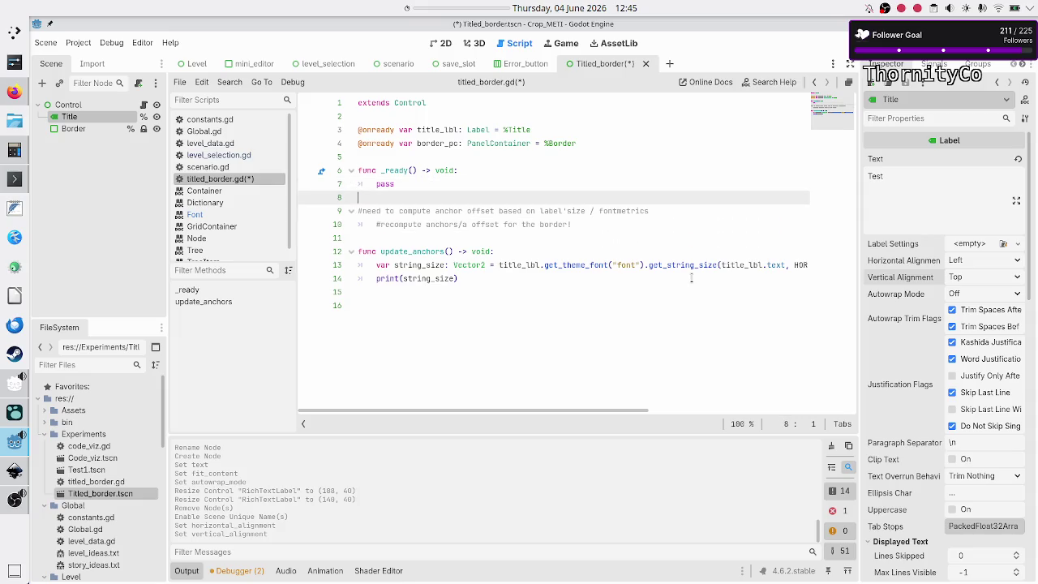
key(Up)
key(End)
key(BackSpace)
key(BackSpace)
key(BackSpace)
text(update_)
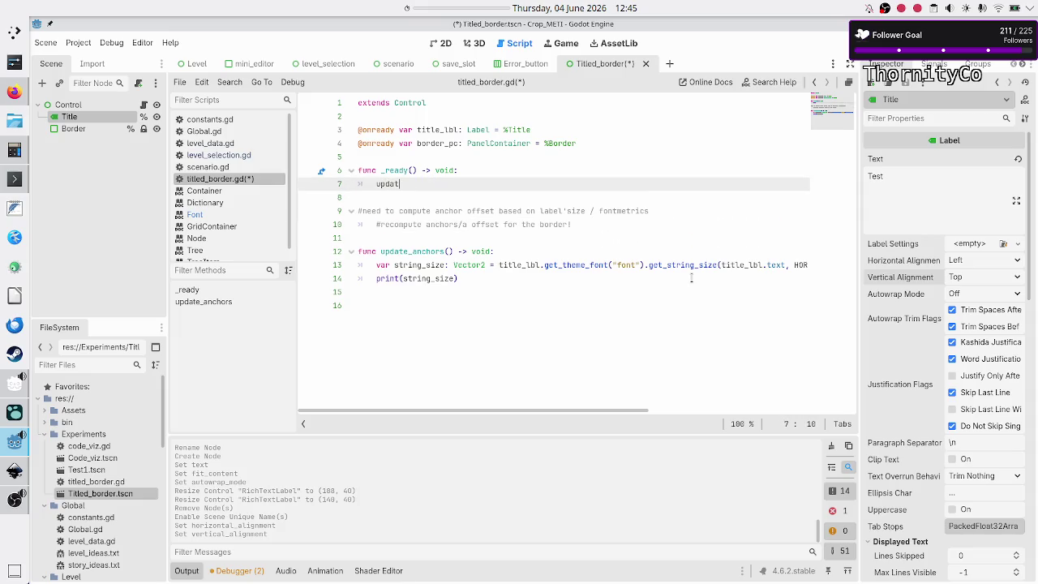
key(Return)
Save titled_border.gd and run the scene so it prints (33.0, 23.0), then close it
key(ctrl+s)
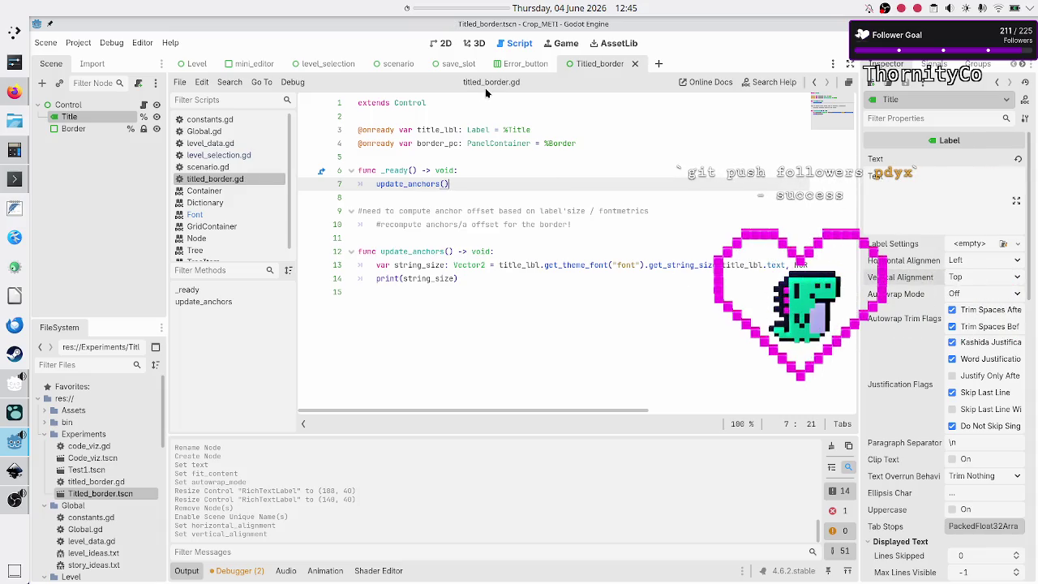
key(F6)
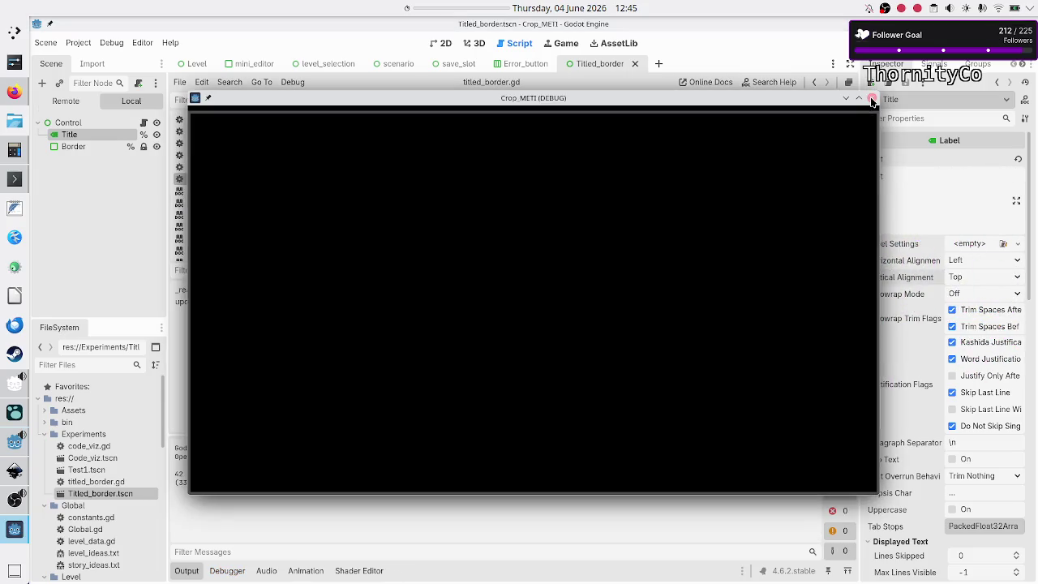
click(872, 100)
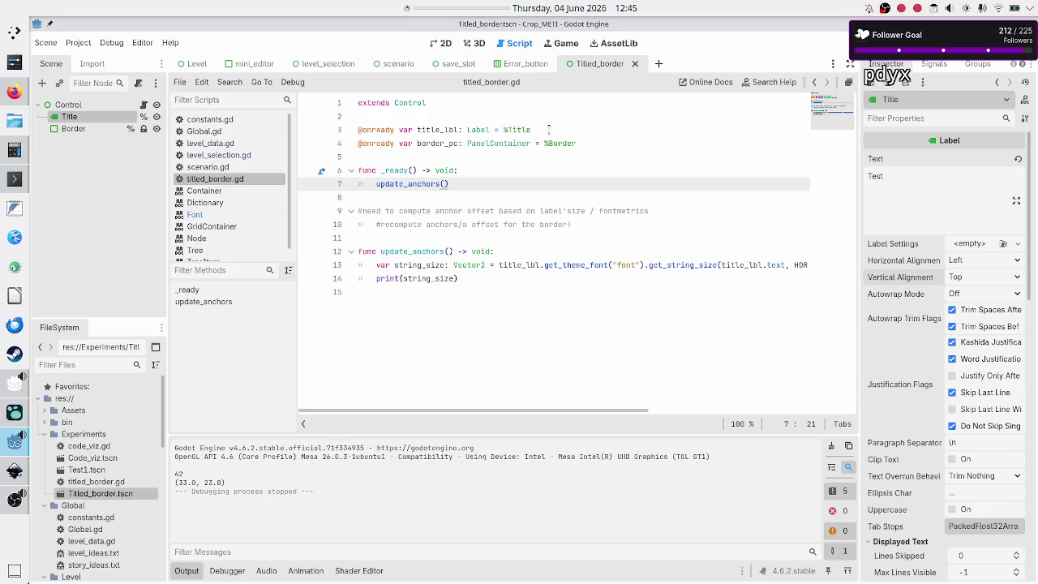
click(10, 92)
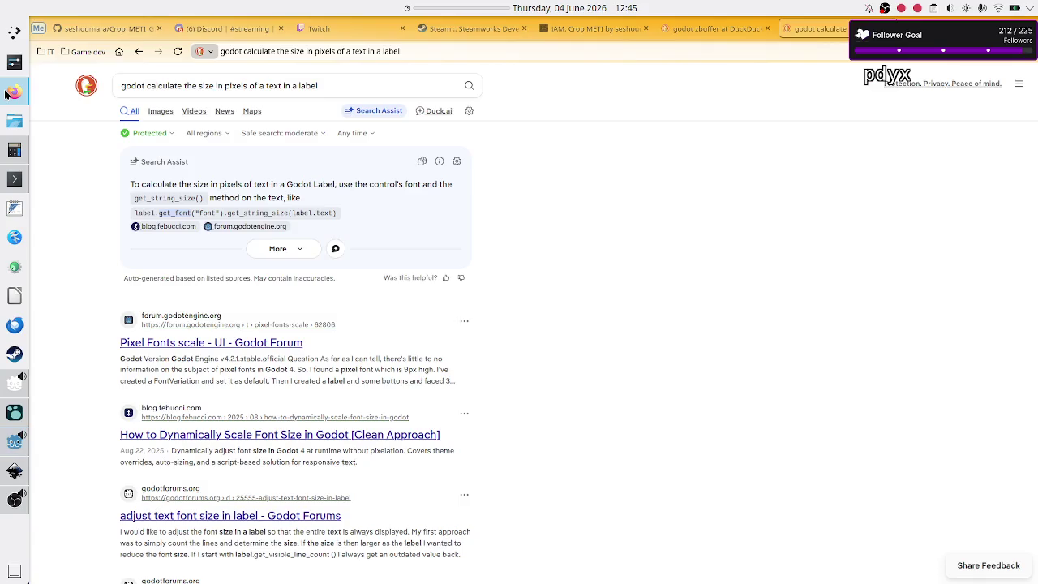
Switch Firefox to the Twitch Stream Manager dashboard tab
click(329, 29)
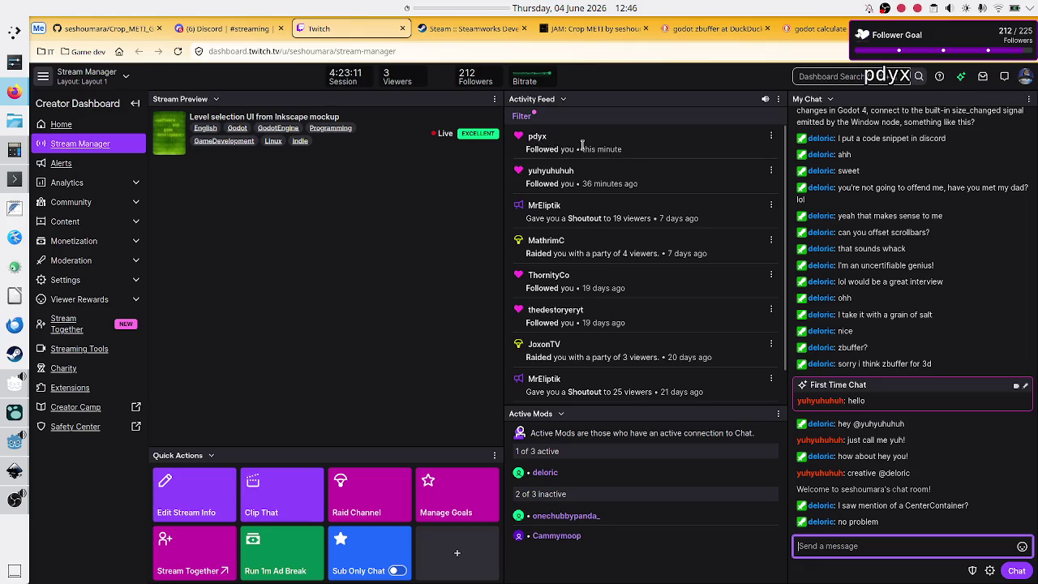
Check the Twitch activity feed, then return to the Godot editor
mouse_move(600, 154)
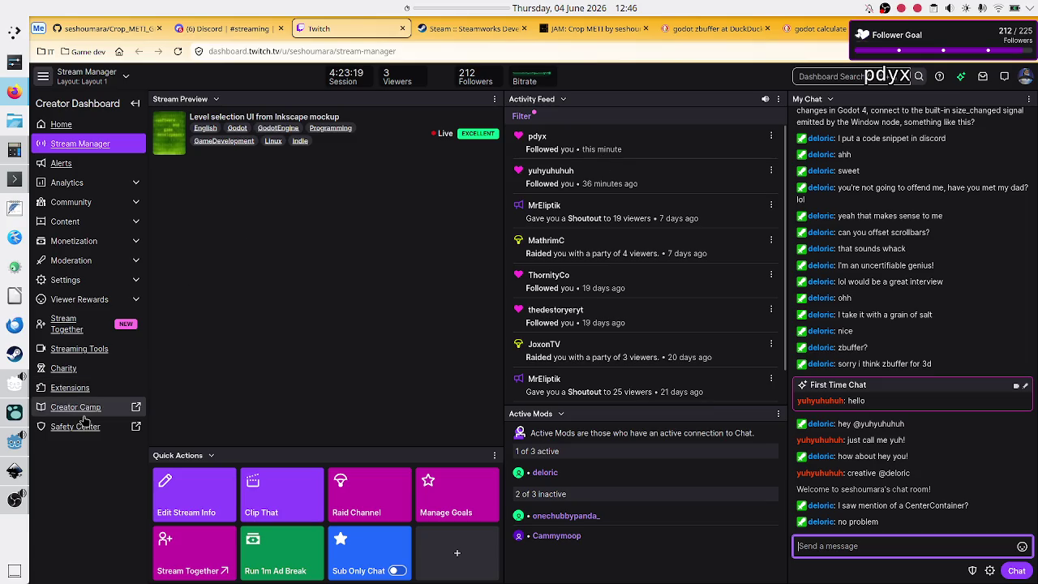
mouse_move(13, 470)
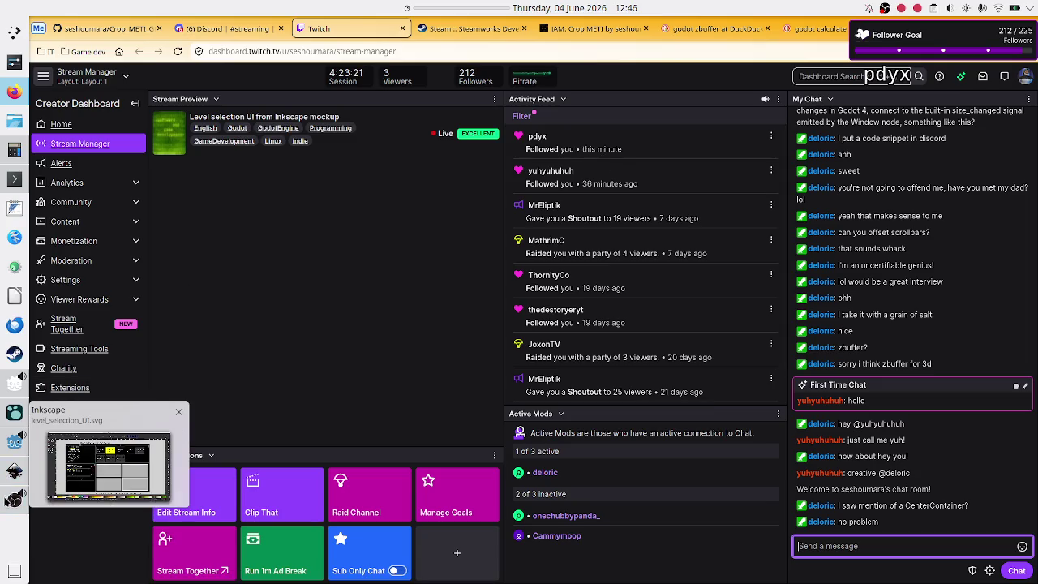
click(14, 442)
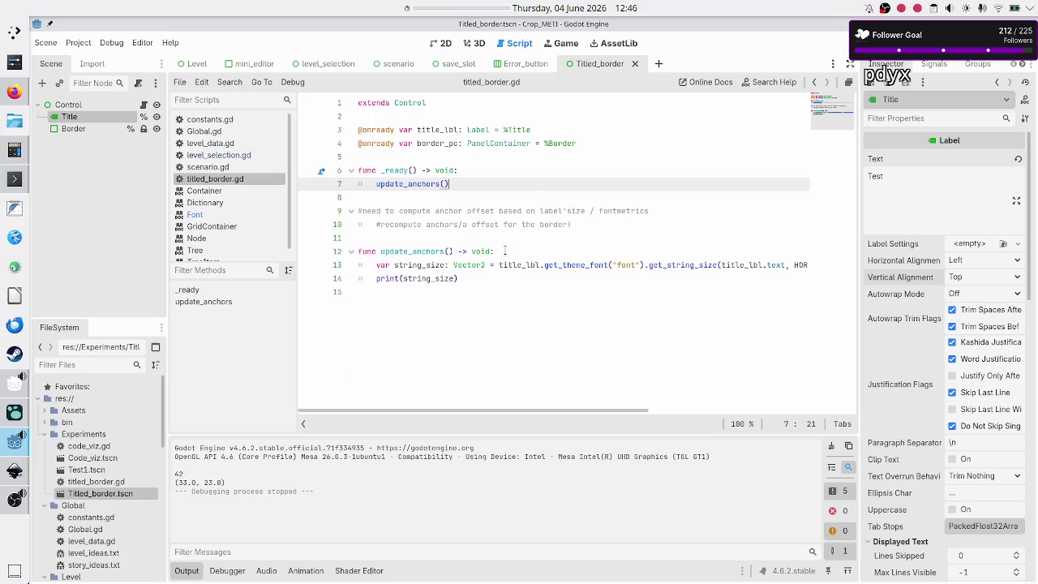
In the 2D view, set the Title label's Transform size to 33 × 23 px
click(444, 45)
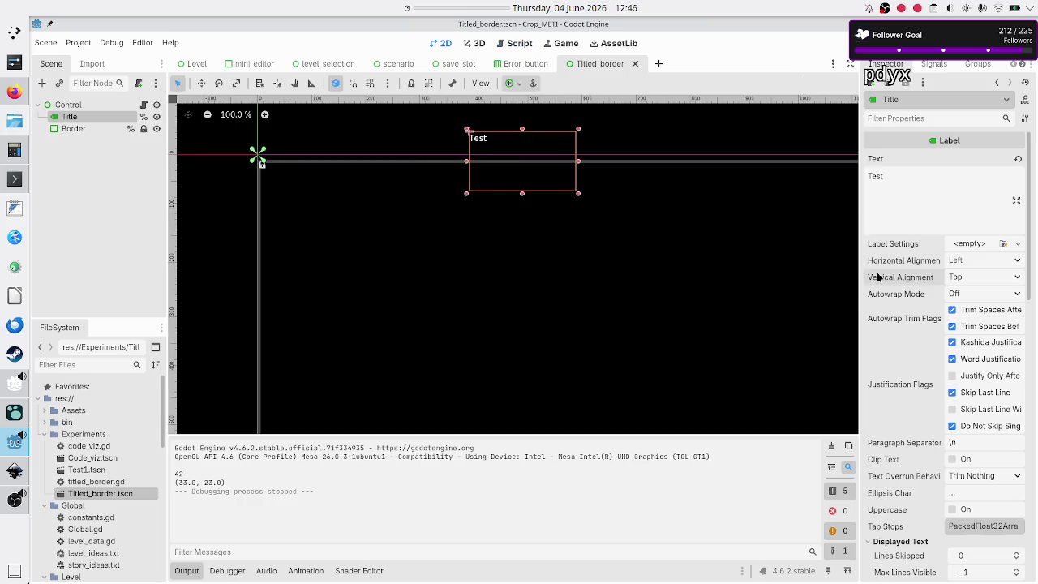
scroll(907, 360, down, 5)
scroll(907, 360, down, 3)
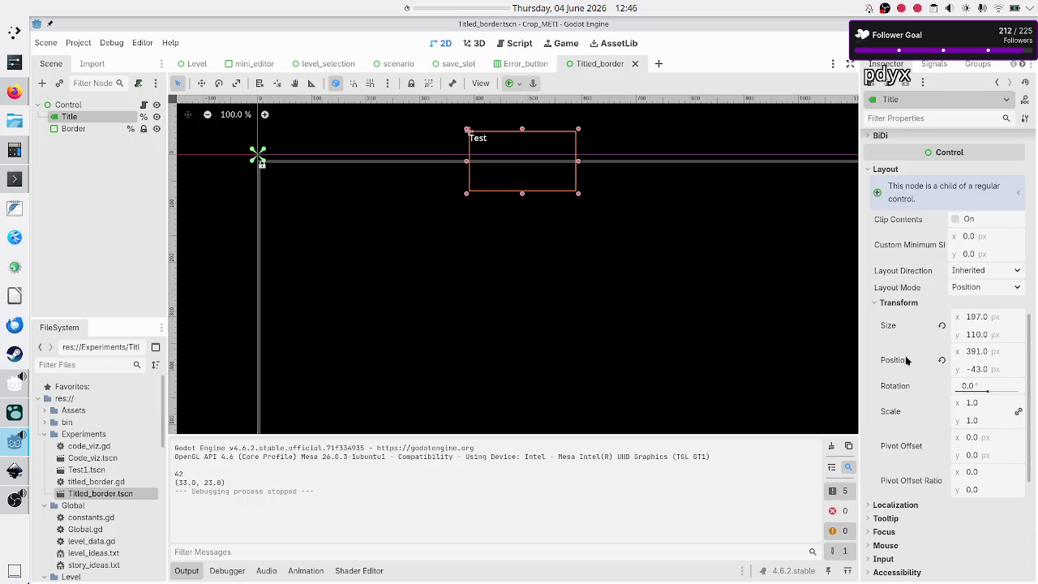
click(983, 322)
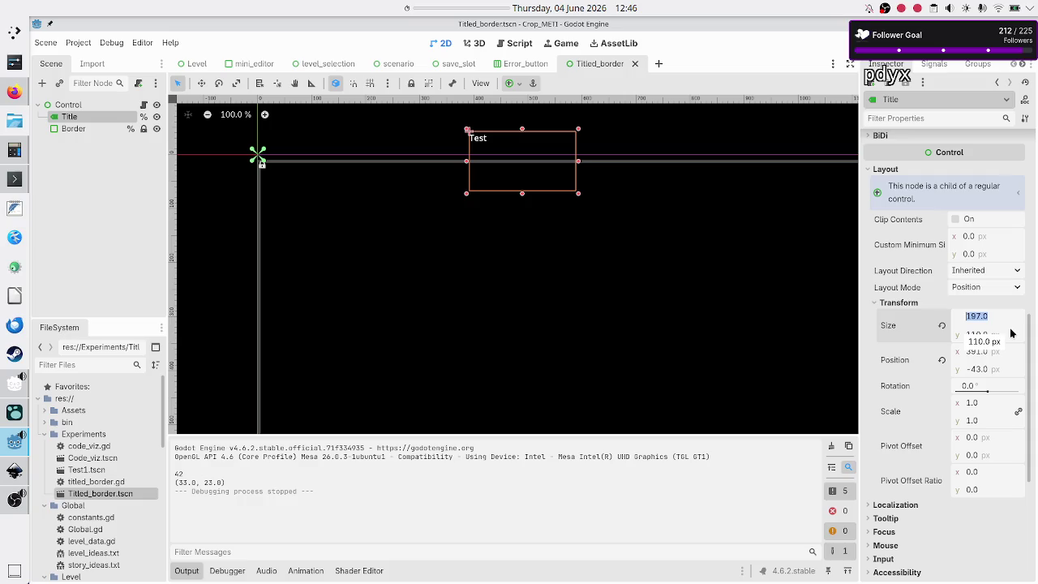
text(33)
key(Return)
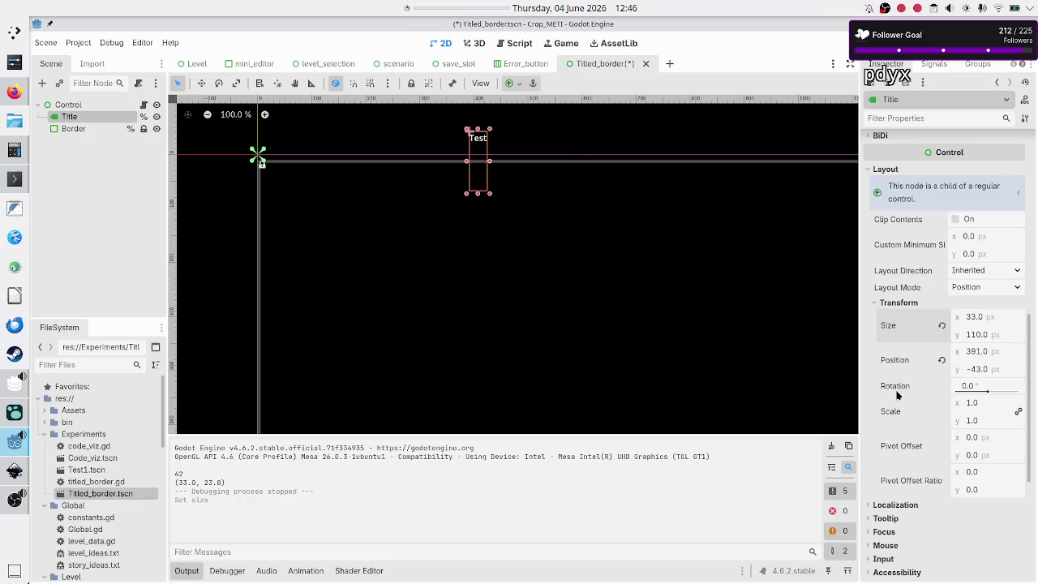
click(1003, 340)
text(23)
key(Return)
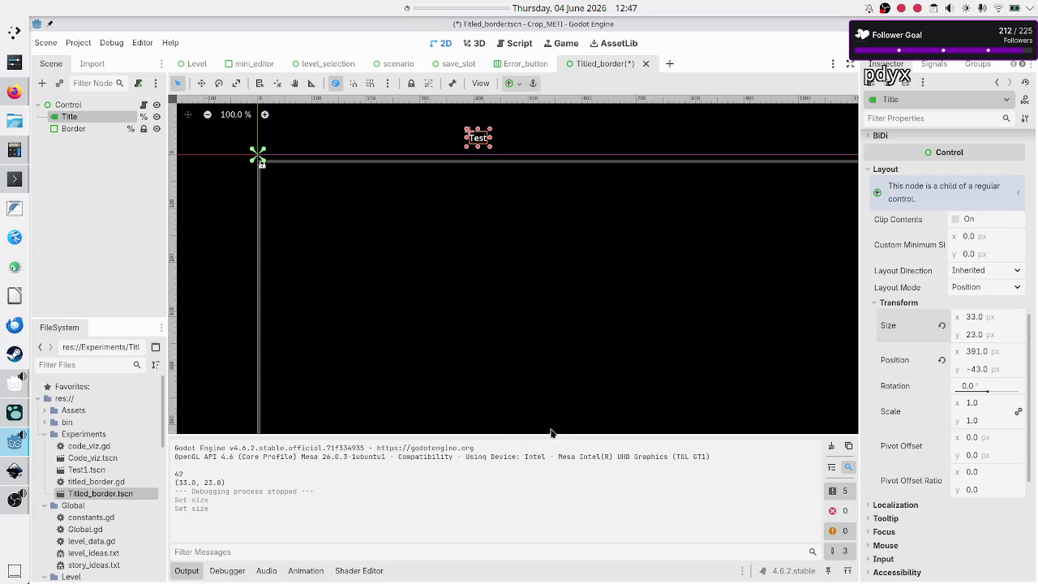
scroll(868, 416, down, 5)
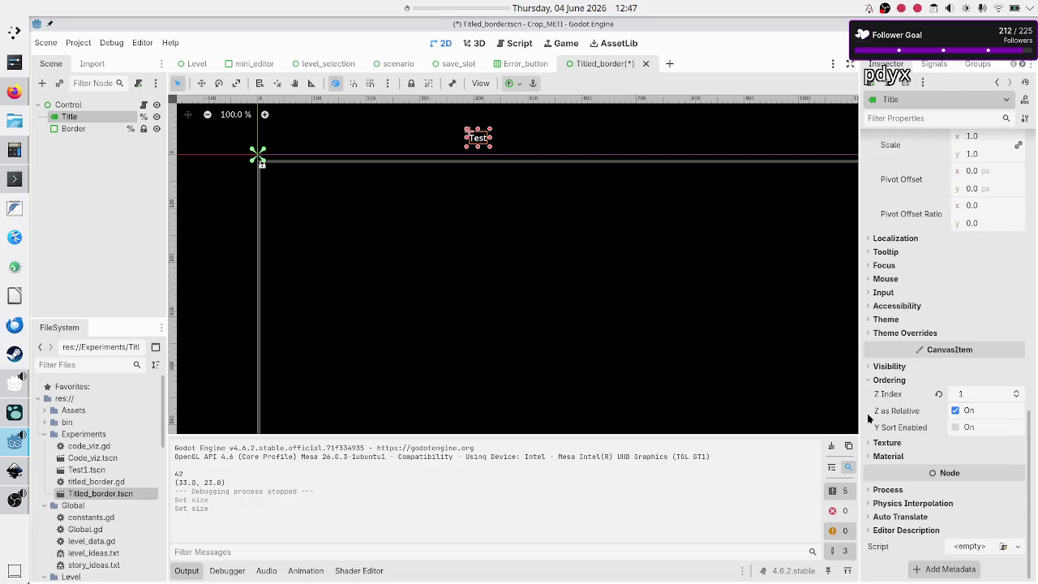
Override the Title label's font size to 42 in its Theme Overrides
click(911, 331)
click(897, 363)
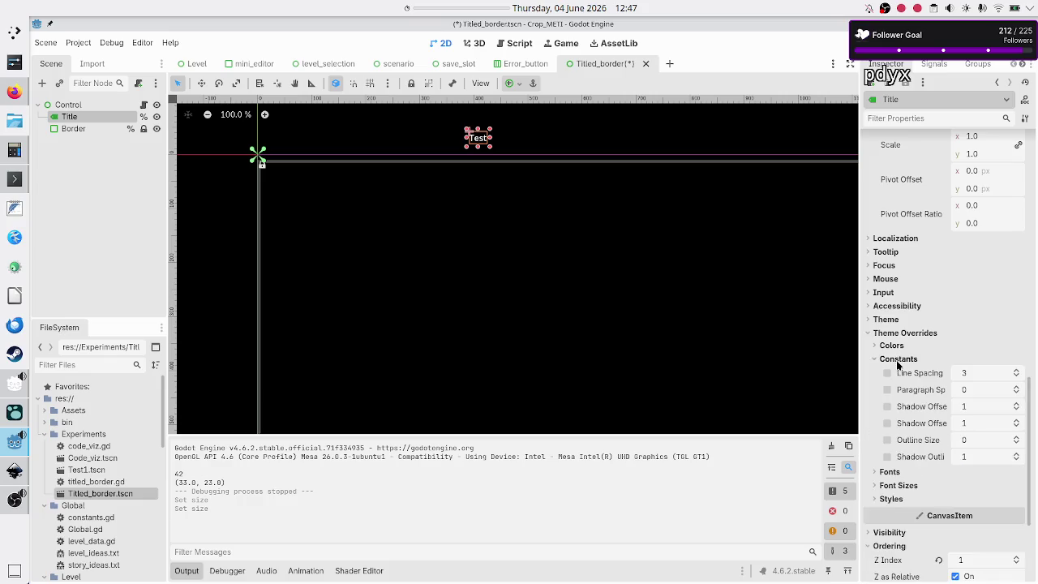
click(898, 361)
click(899, 386)
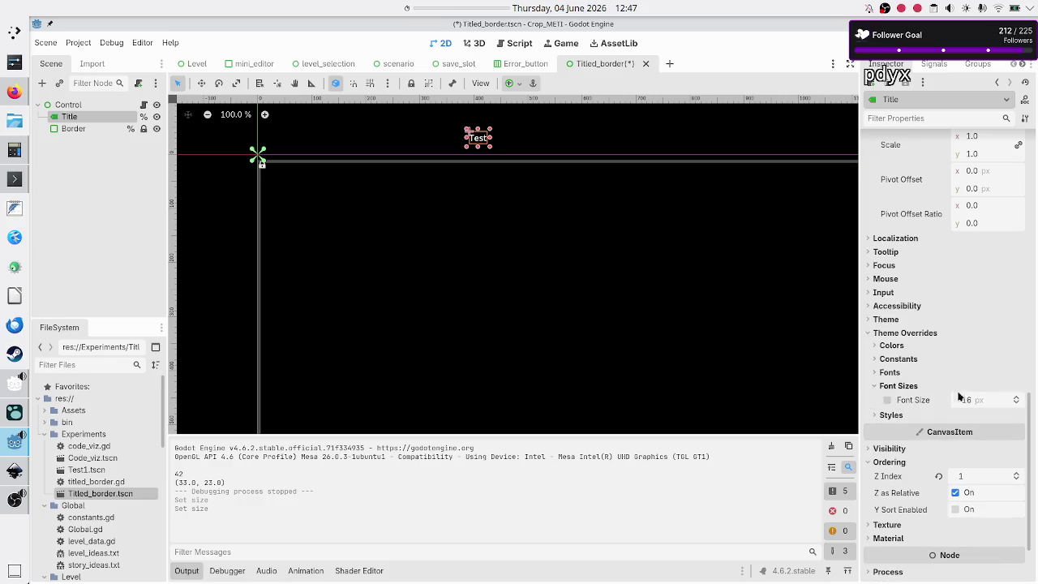
click(985, 402)
text(42)
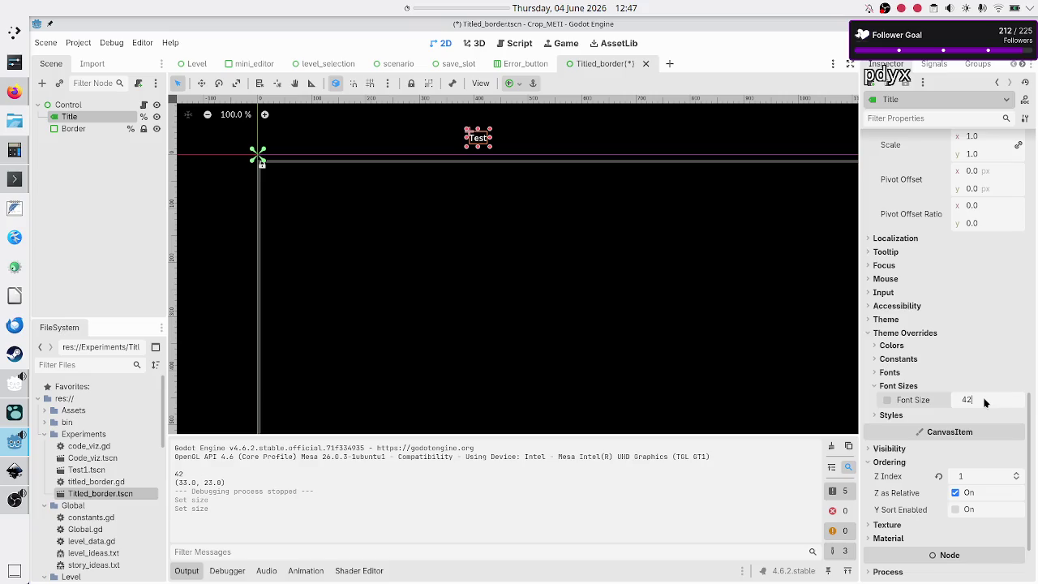
key(Return)
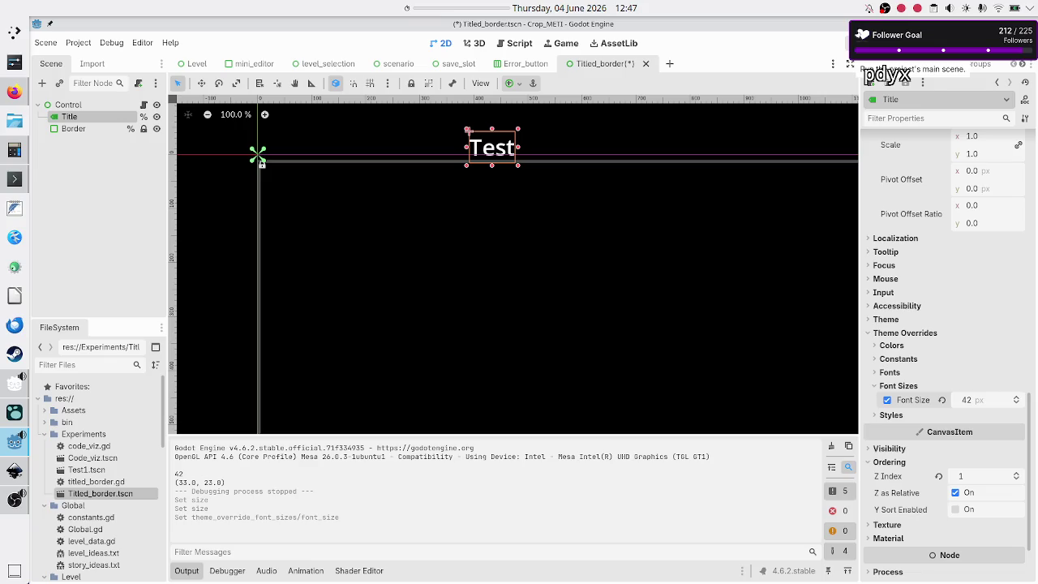
Run the scene to print the (85.0, 58.0) text size, then open titled_border.gd
key(F5)
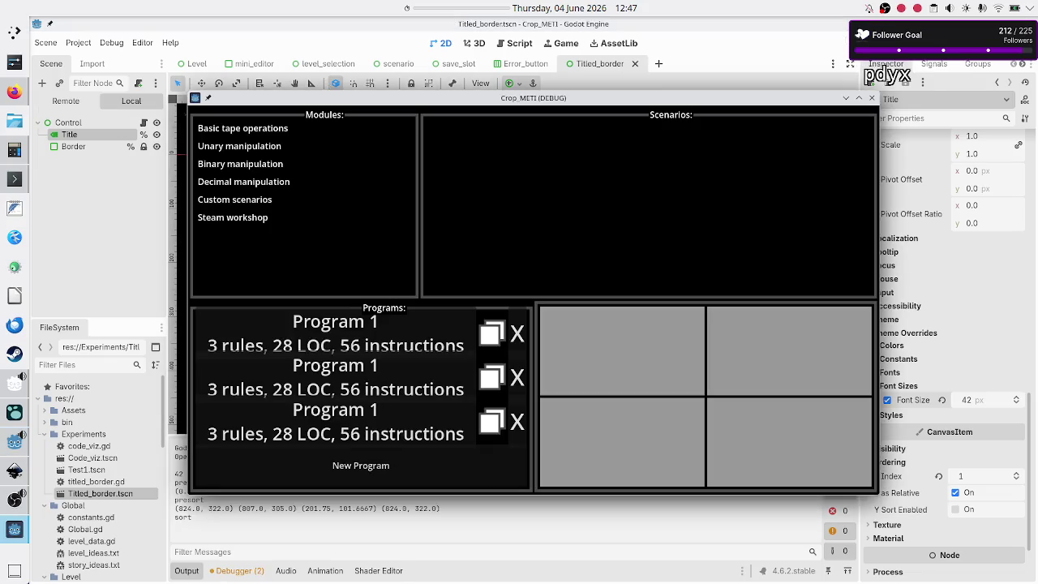
click(872, 97)
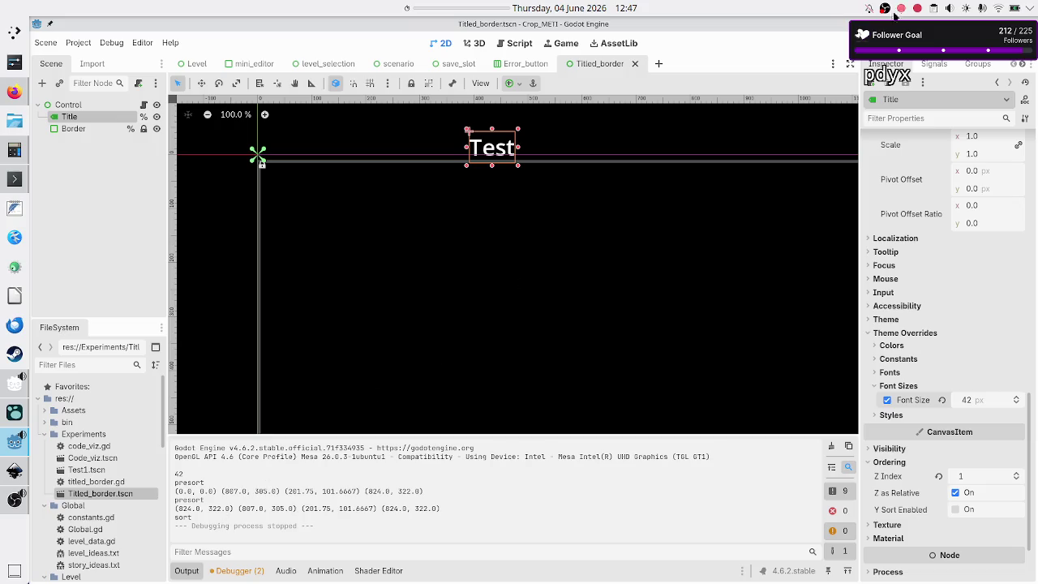
key(F5)
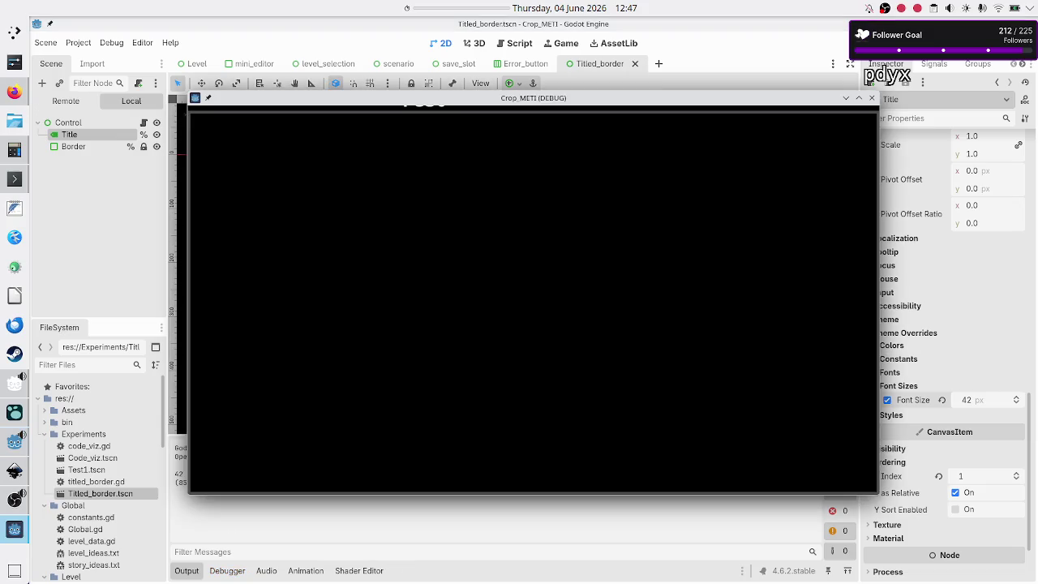
click(873, 99)
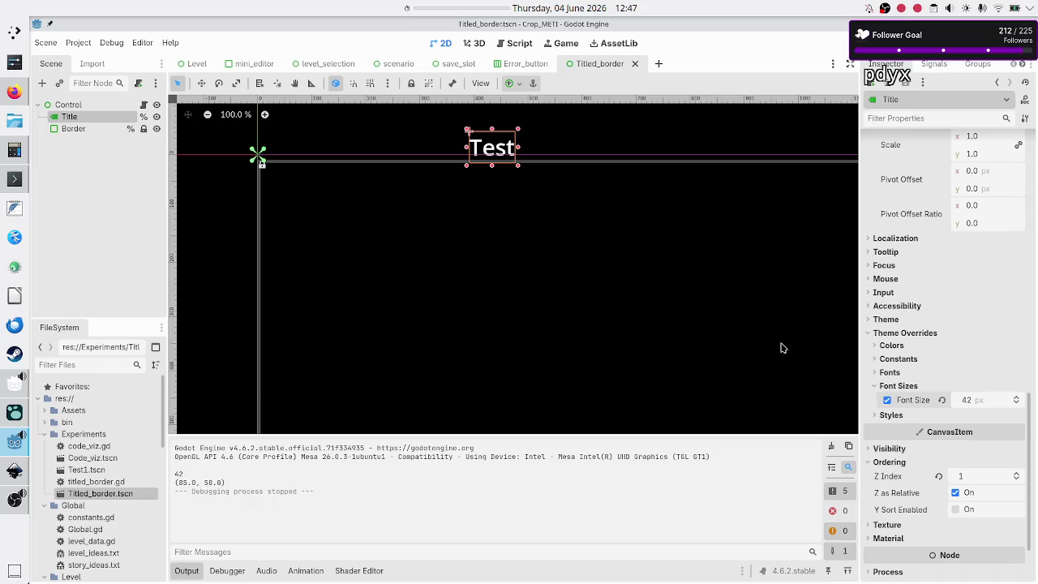
scroll(924, 281, up, 5)
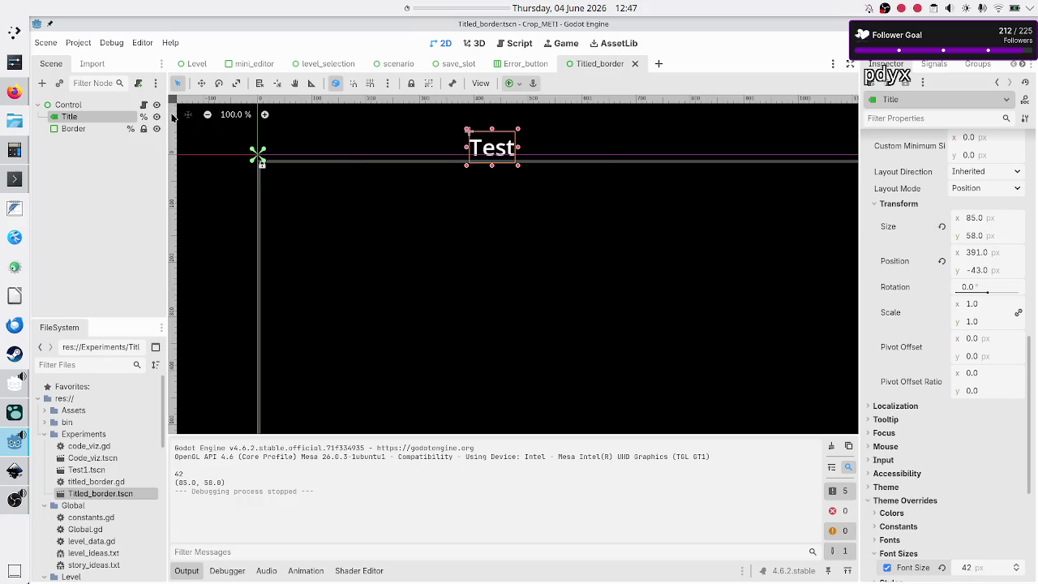
click(144, 104)
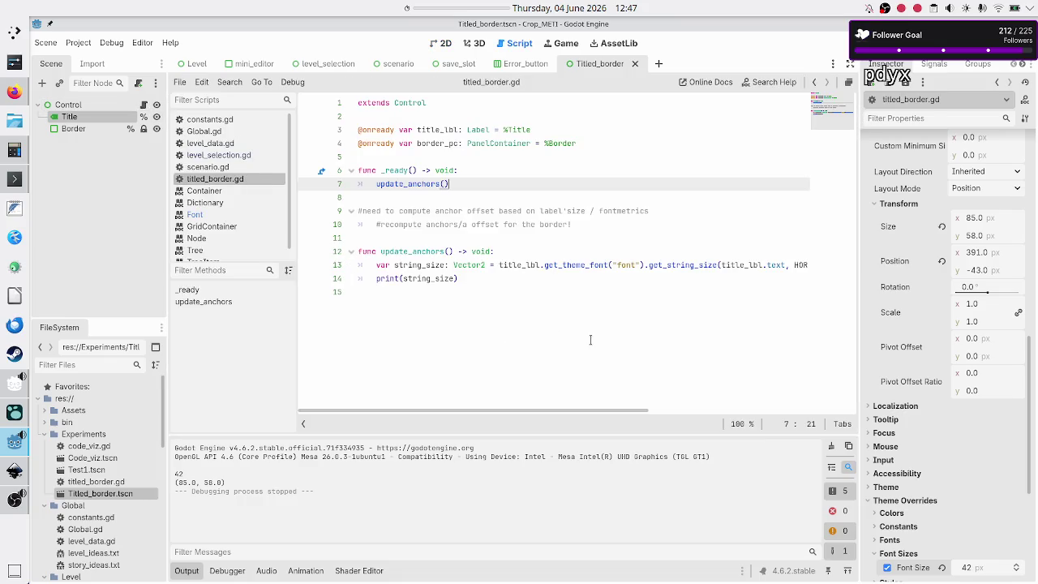
Review the string-size and print lines (lines 13–14) in titled_border.gd
click(555, 266)
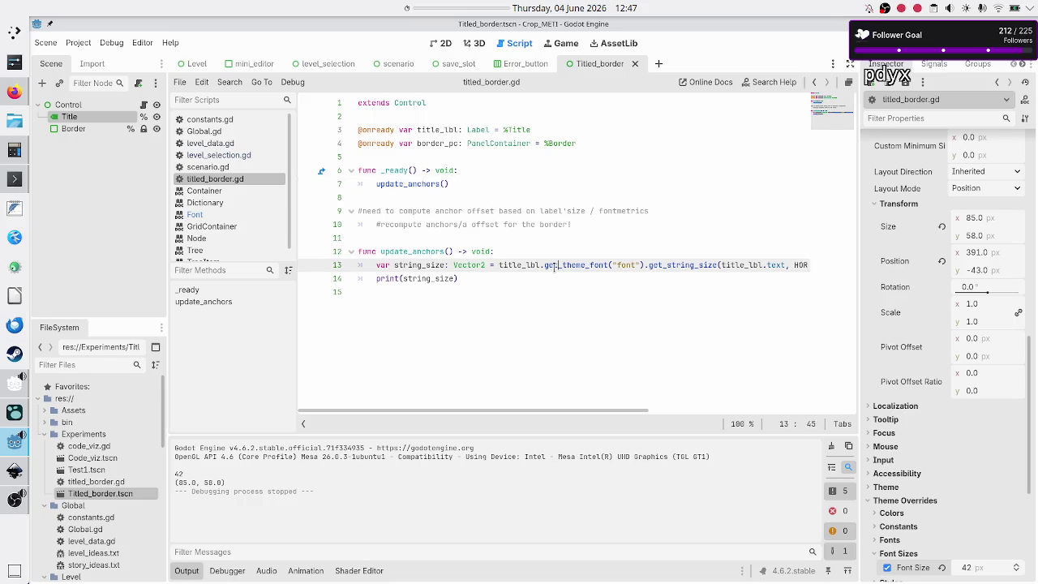
key(ctrl+Right)
key(ctrl+Right)
key(ctrl+Right)
key(ctrl+Right)
key(ctrl+Right)
key(ctrl+Right)
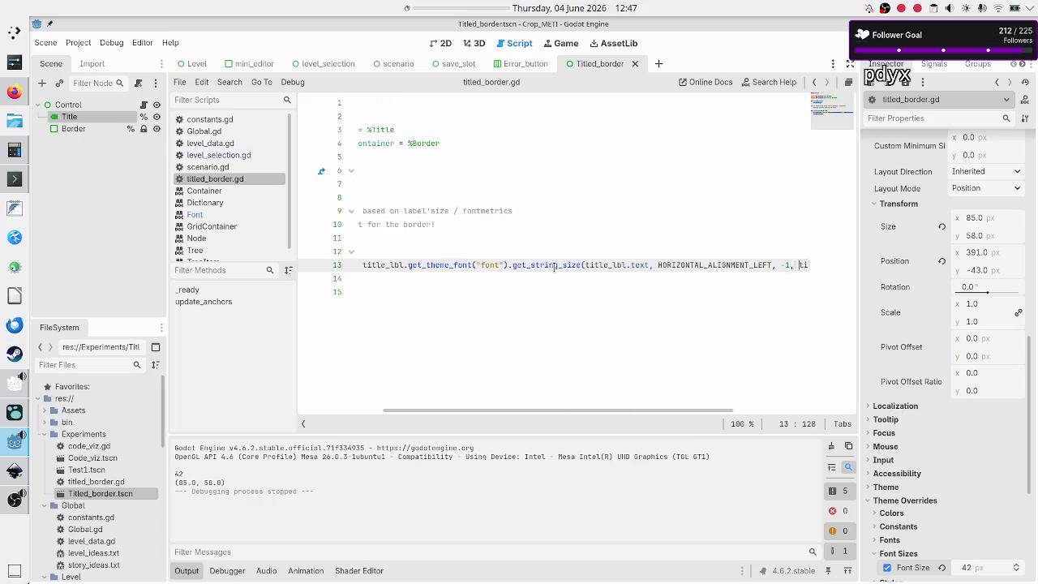
key(ctrl+Right)
key(ctrl+Right)
key(ctrl+Right)
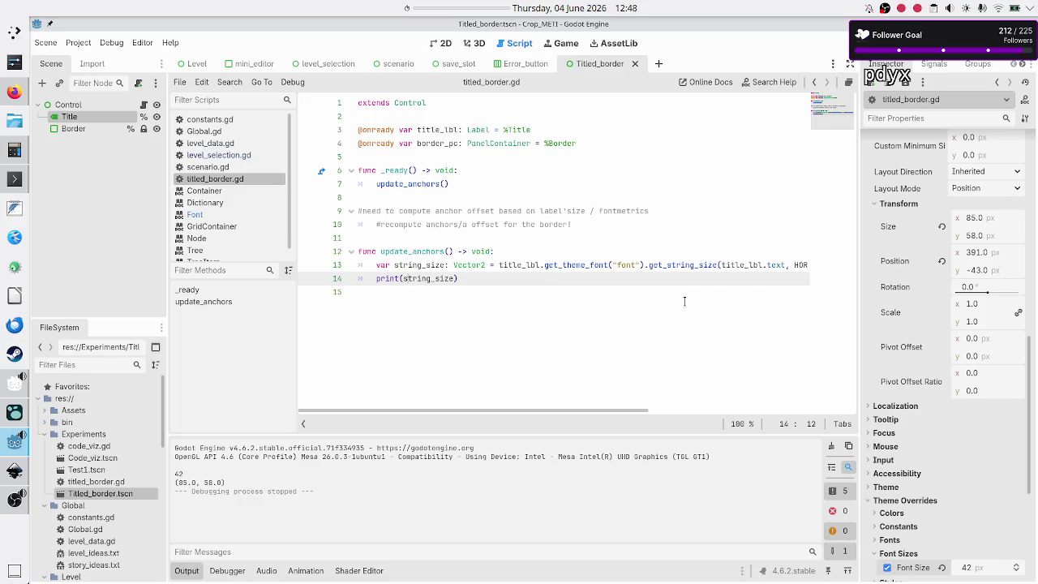
click(747, 258)
key(Down)
key(Up)
key(Home)
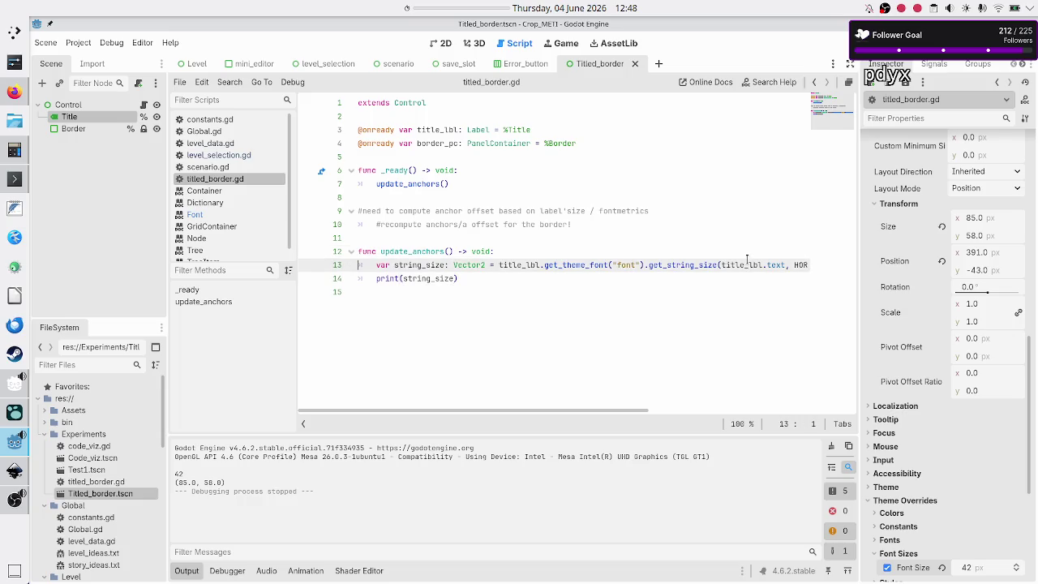
key(Down)
key(Up)
key(Down)
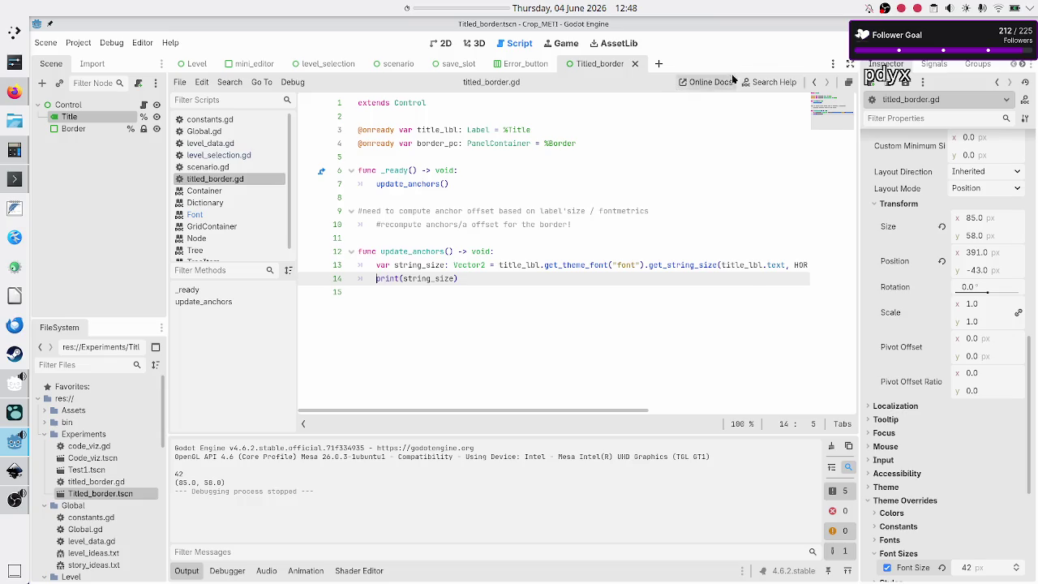
Run the whole project, close the game window, and switch to the Twitch stream manager
click(848, 42)
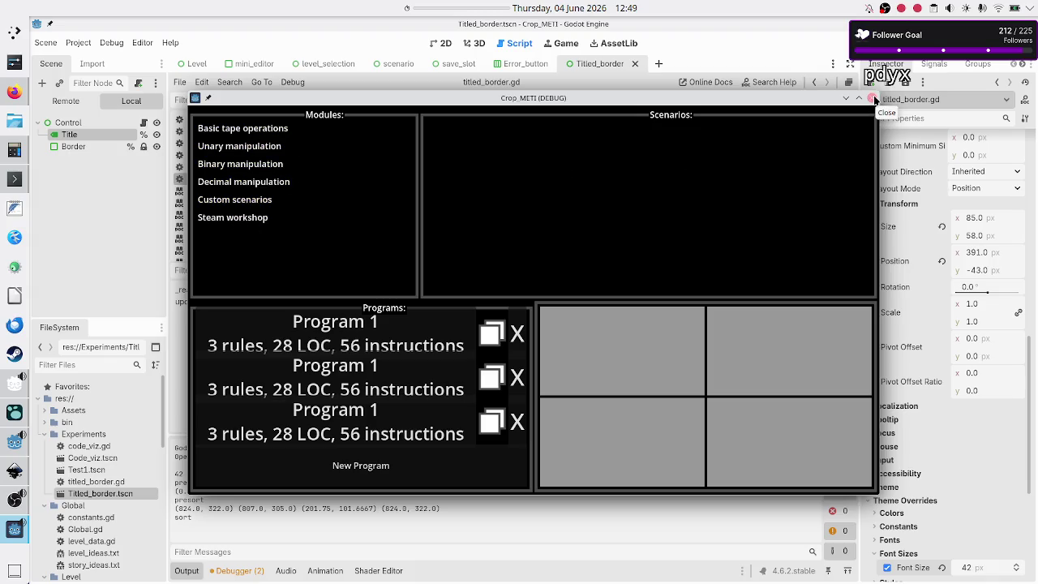
click(874, 99)
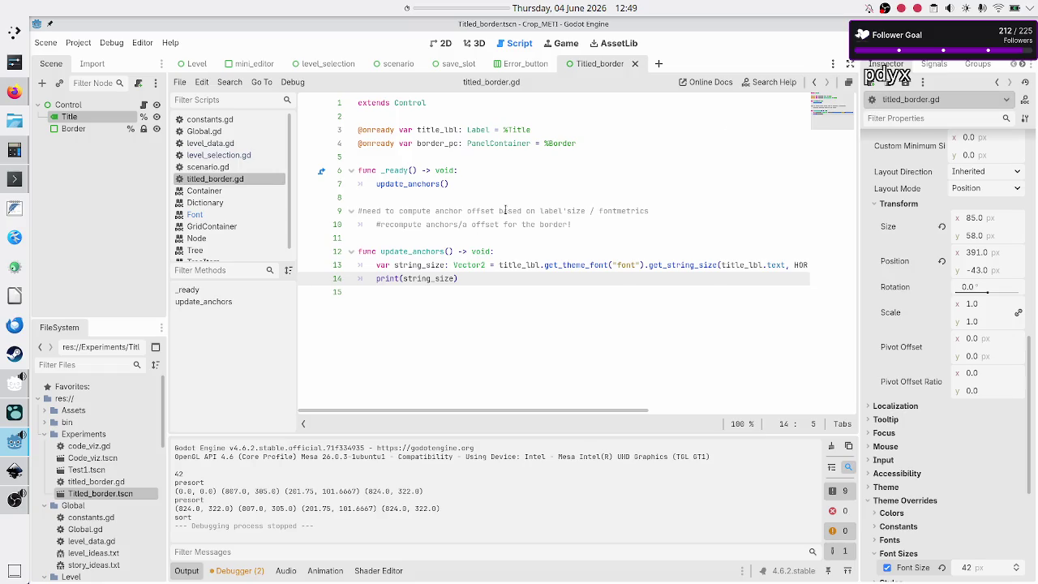
click(434, 328)
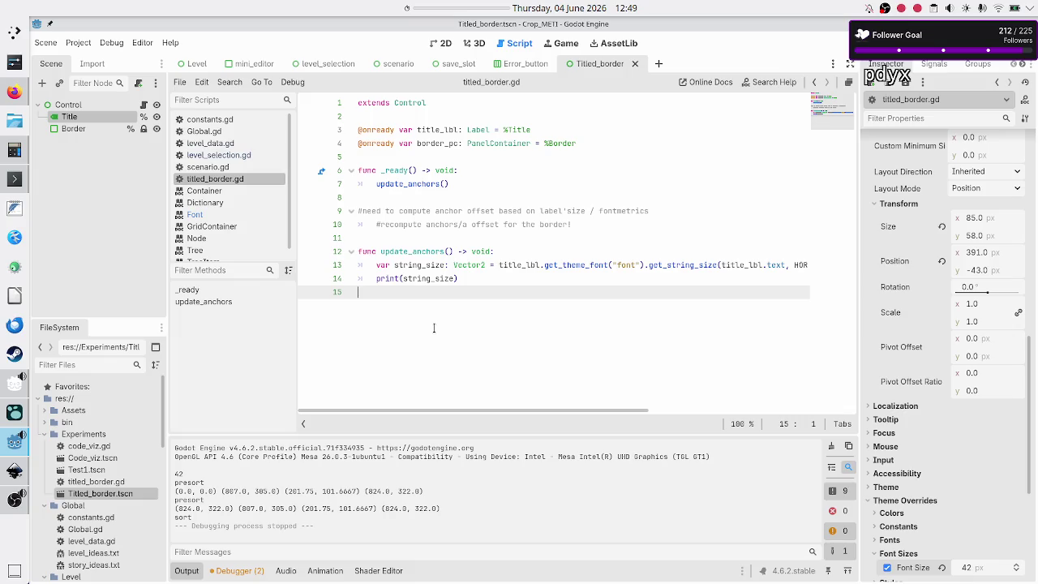
click(15, 92)
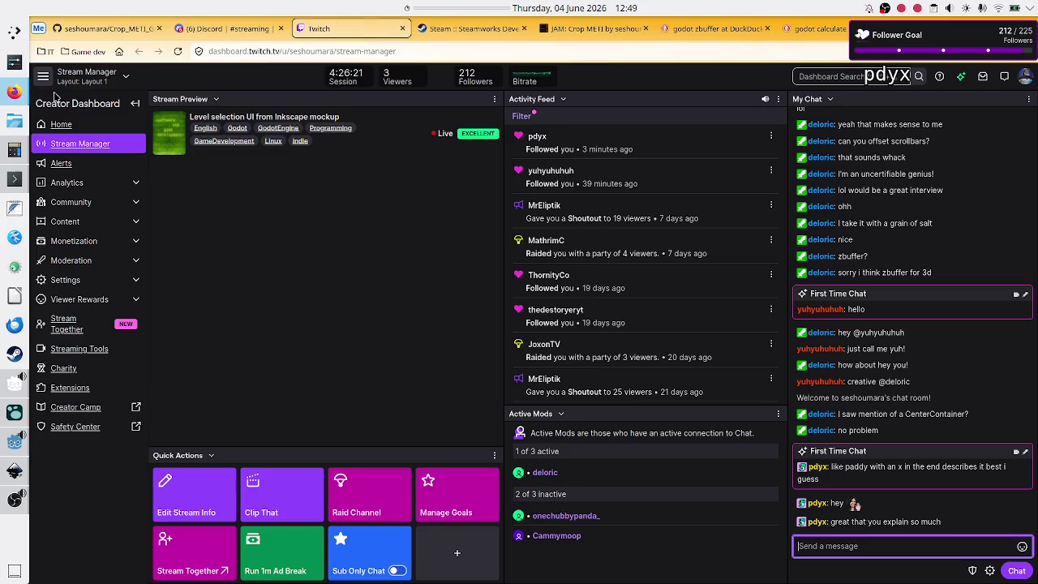
Switch to the Discord tab showing the weekly stream schedule
click(239, 28)
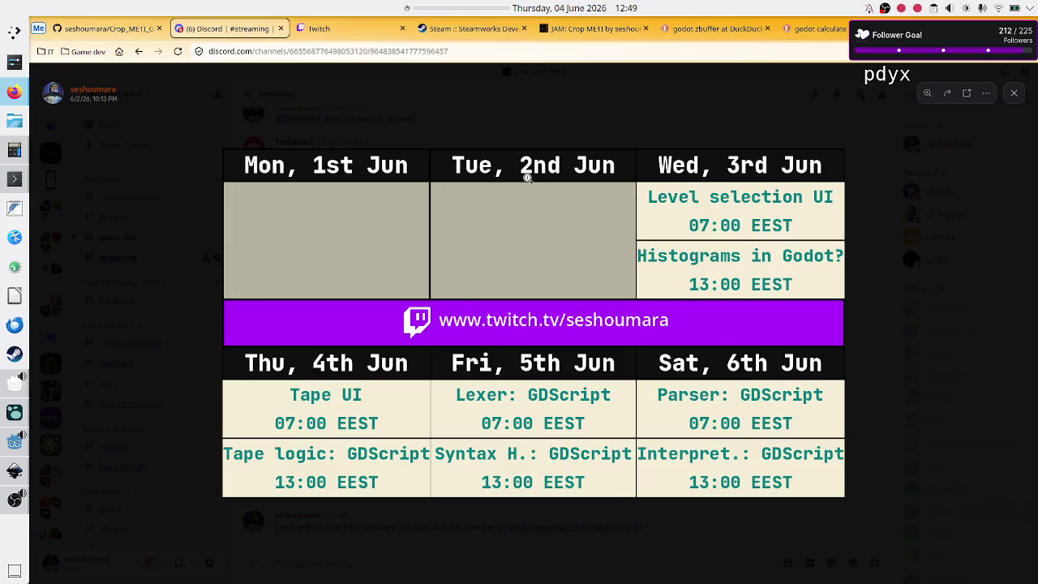
Start a 10-minute timer, mute the OBS microphone, and return to Godot
right_click(466, 9)
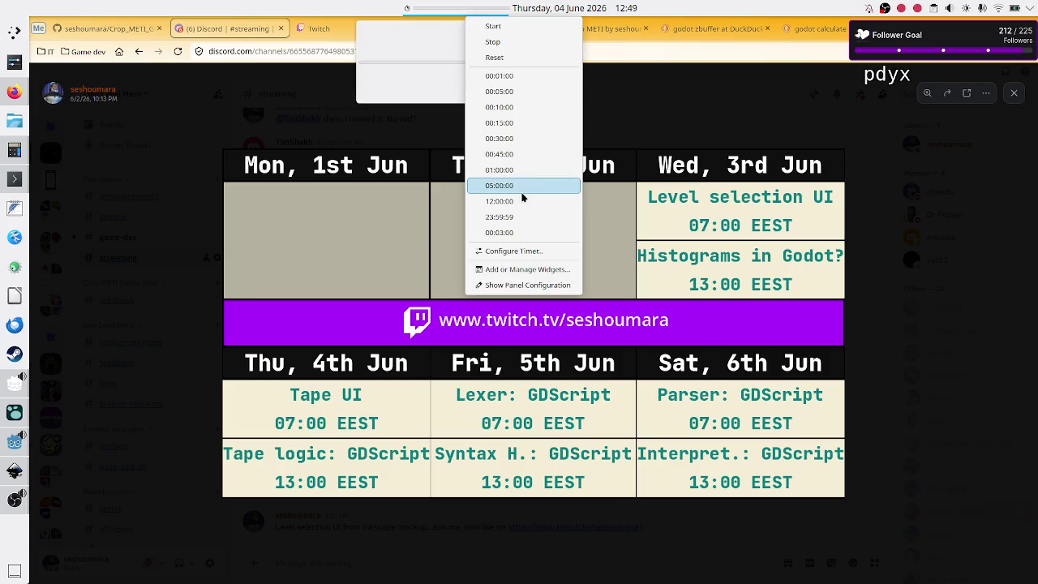
click(513, 108)
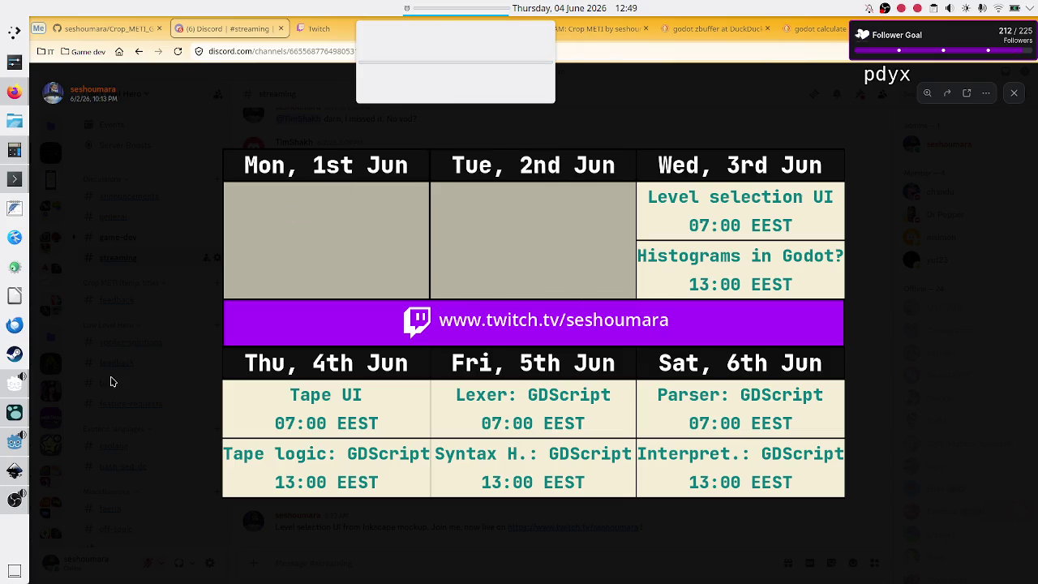
mouse_move(12, 503)
click(13, 498)
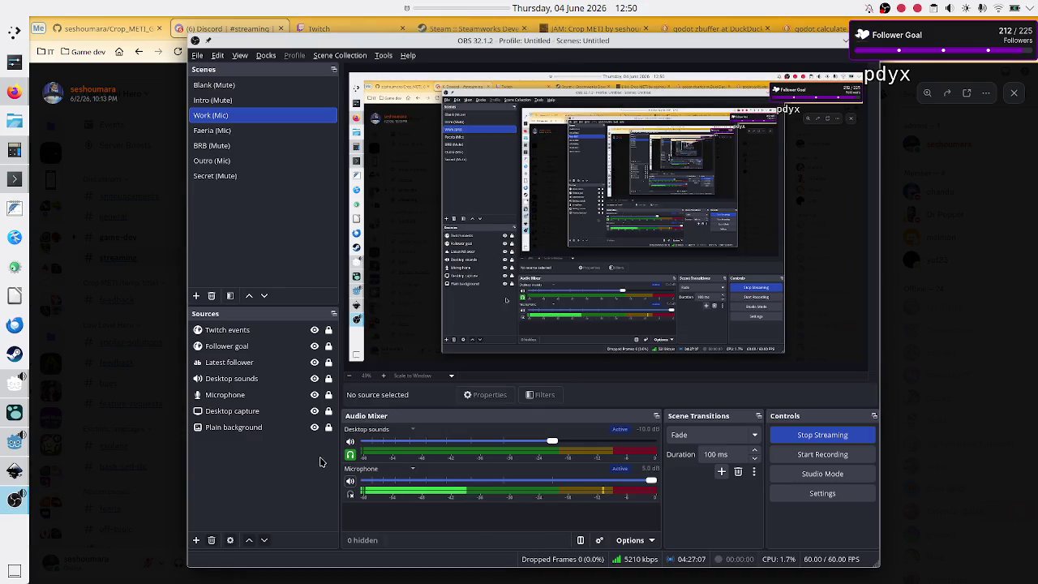
click(349, 484)
click(120, 323)
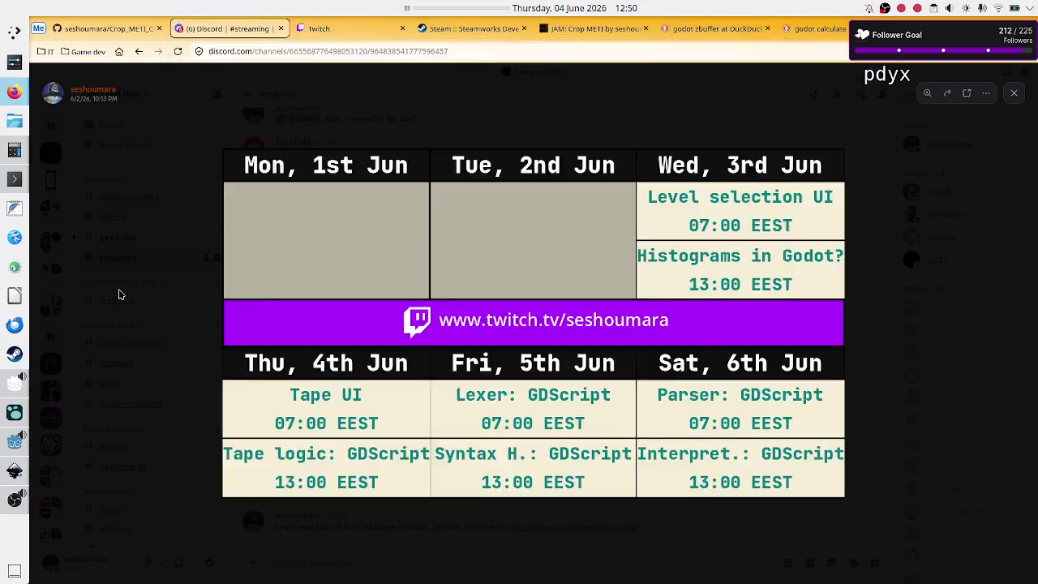
click(15, 441)
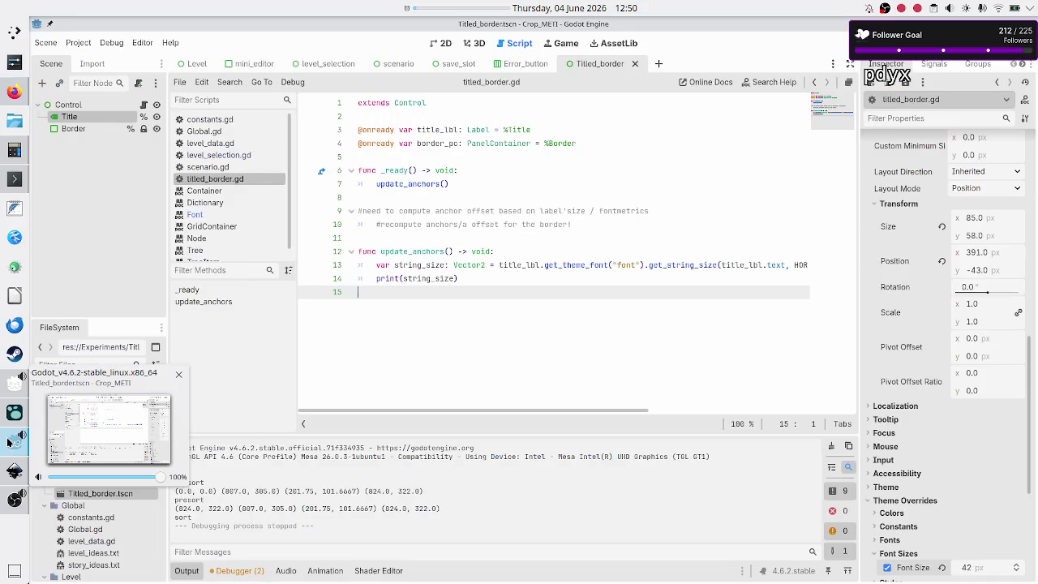
Show the running timer's progress popup from the top-panel timer widget
right_click(480, 8)
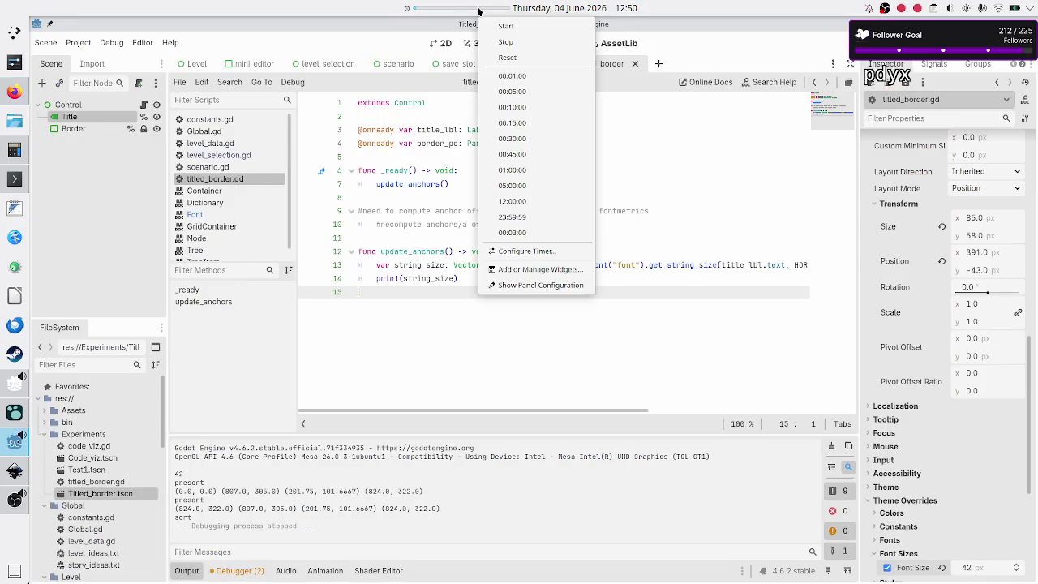
click(454, 9)
click(451, 8)
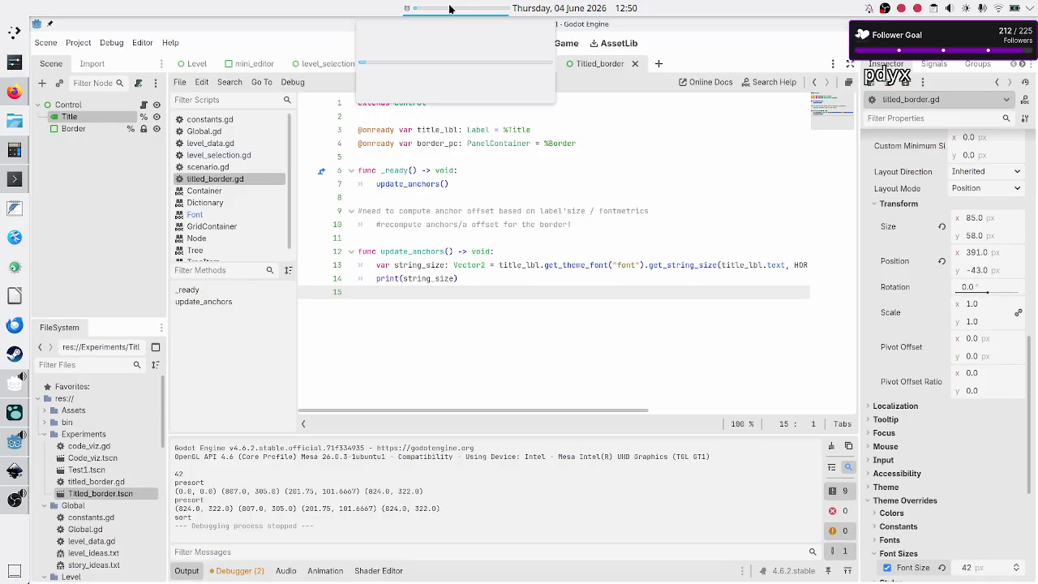
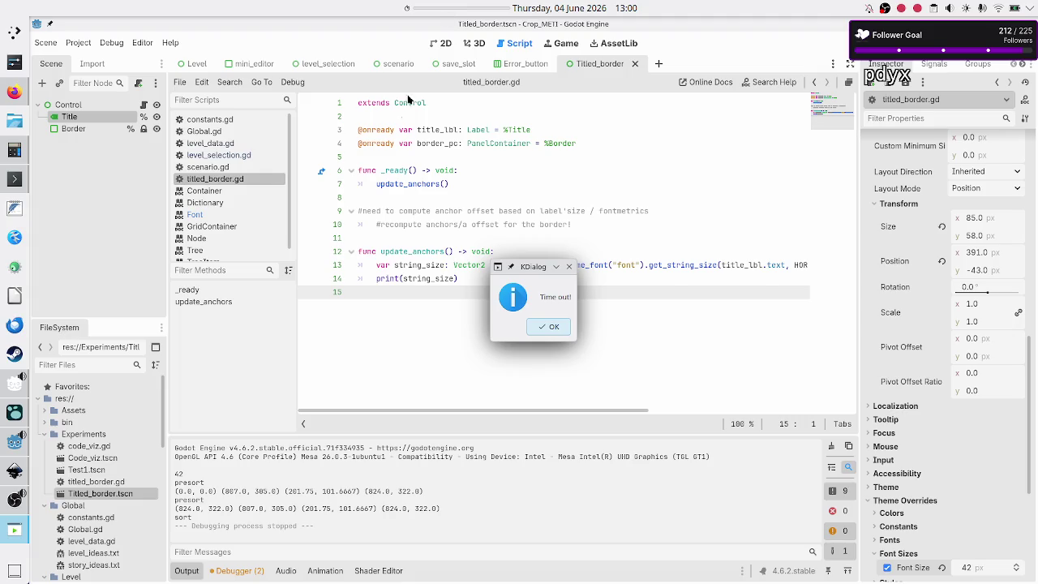
Dismiss the 'Time out!' notice and bring OBS Studio to the front
click(551, 325)
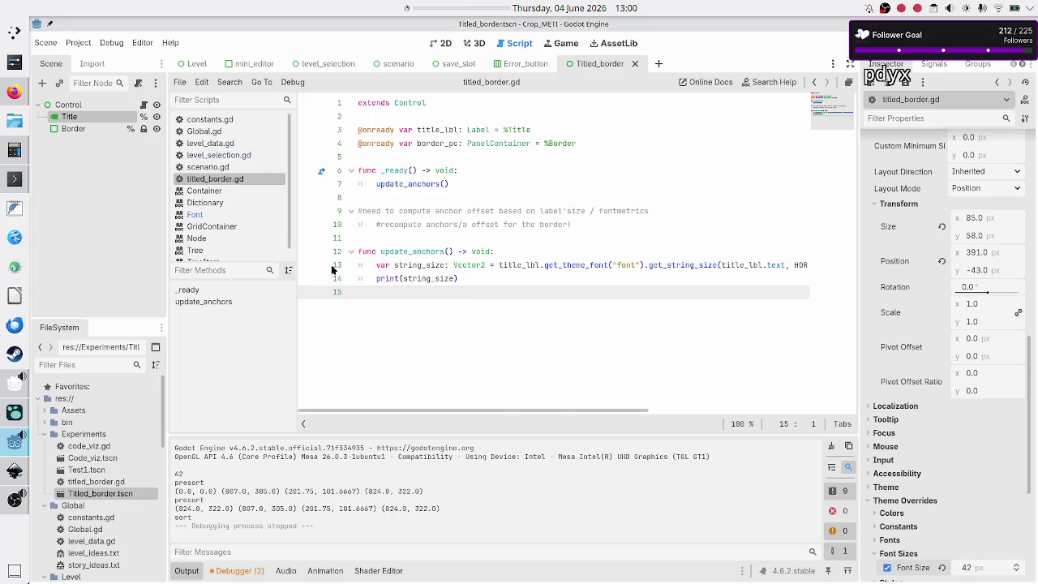
click(4, 505)
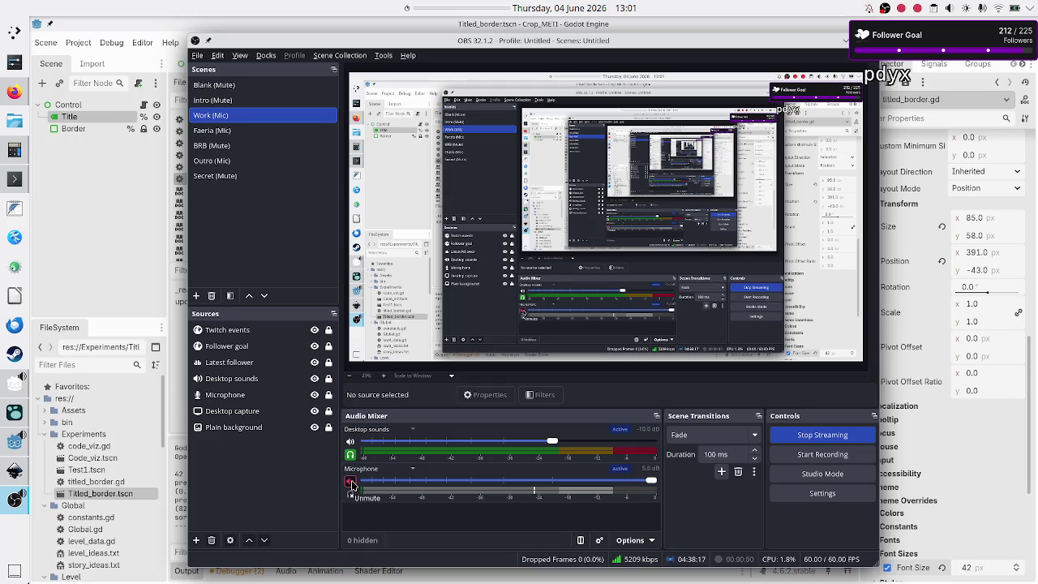
Unmute the Microphone in OBS's Audio Mixer, then return to the Godot editor
click(351, 483)
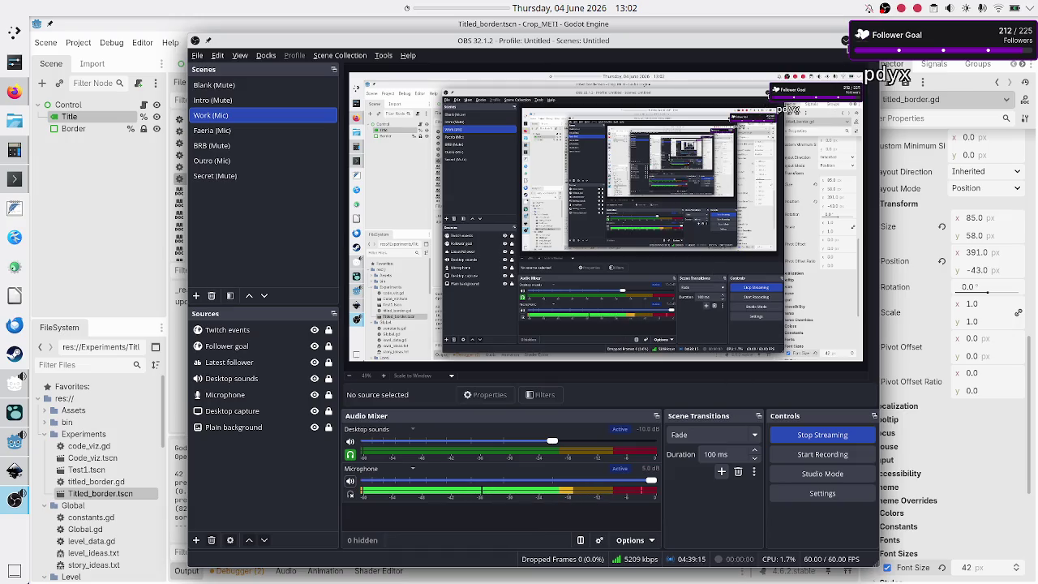
click(606, 23)
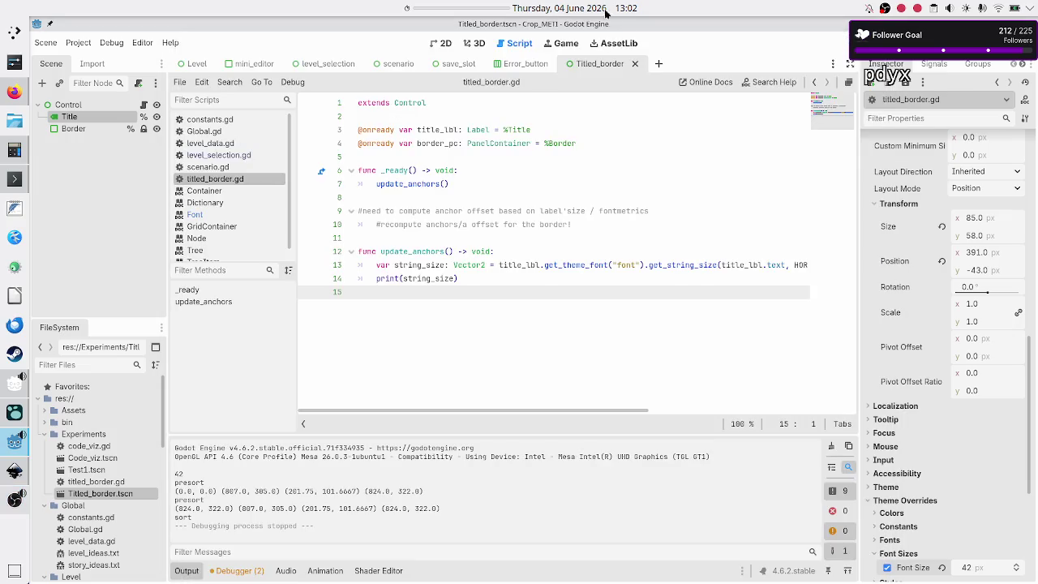
Reset the desktop timer to 01:00:00 and review update_anchors around lines 8 and 15
right_click(450, 8)
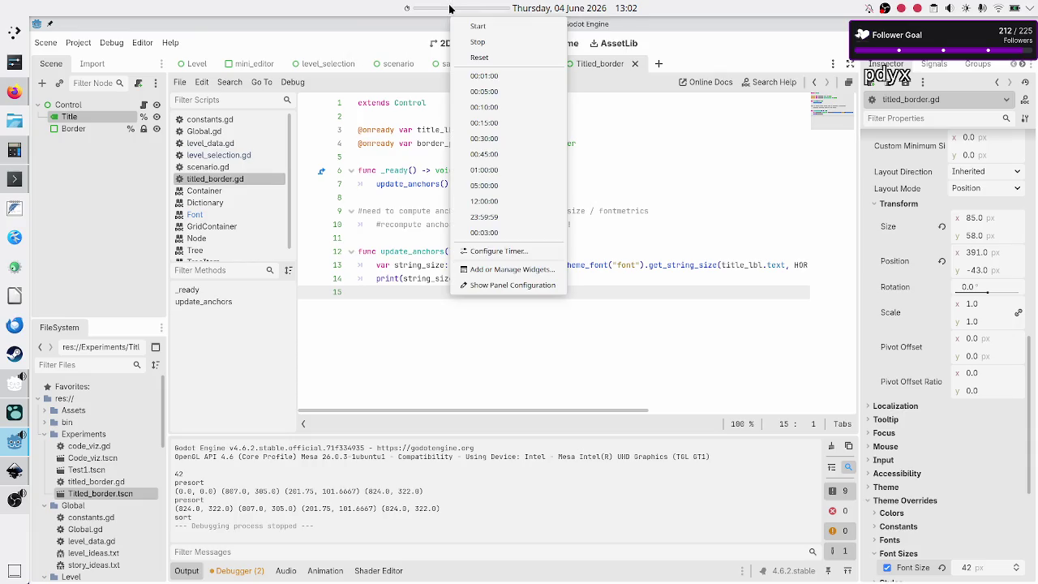
click(506, 168)
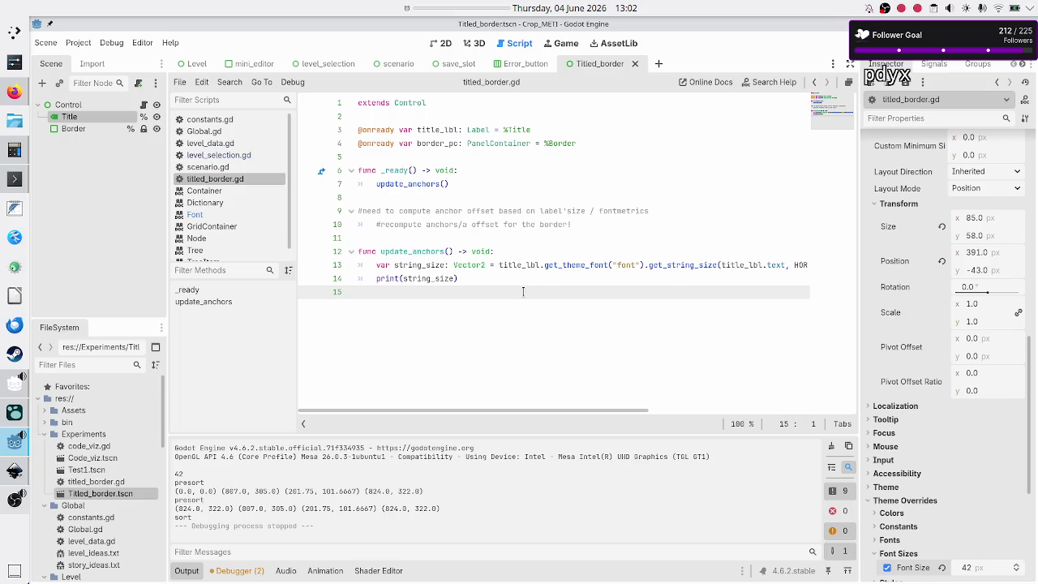
click(418, 240)
click(405, 198)
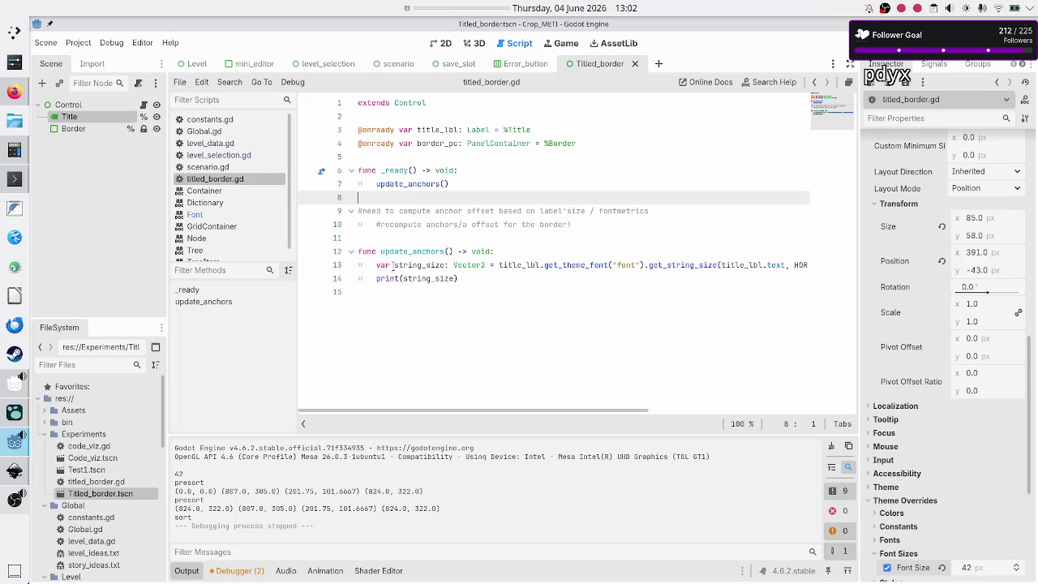
click(407, 313)
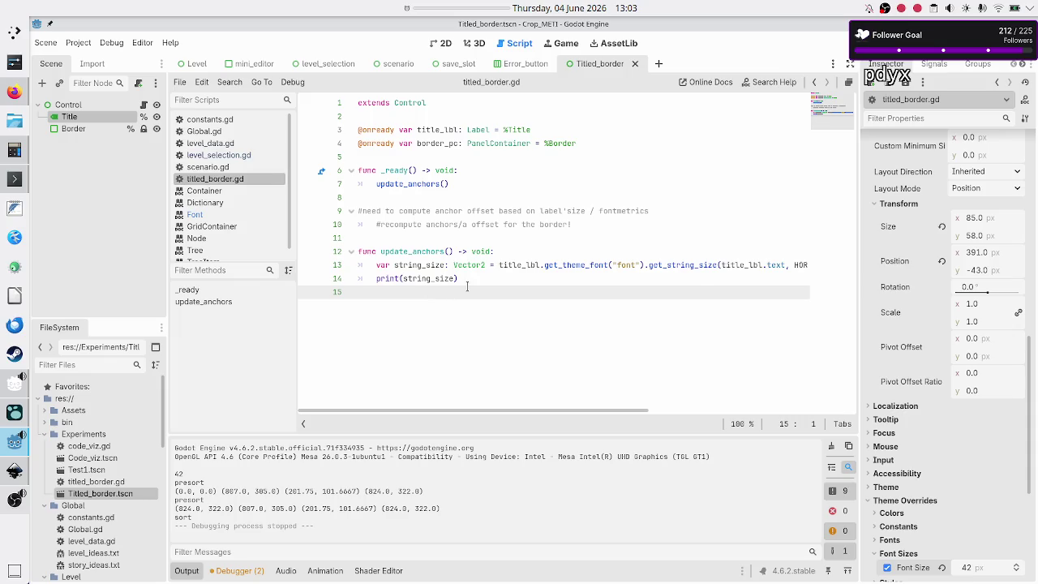
click(493, 274)
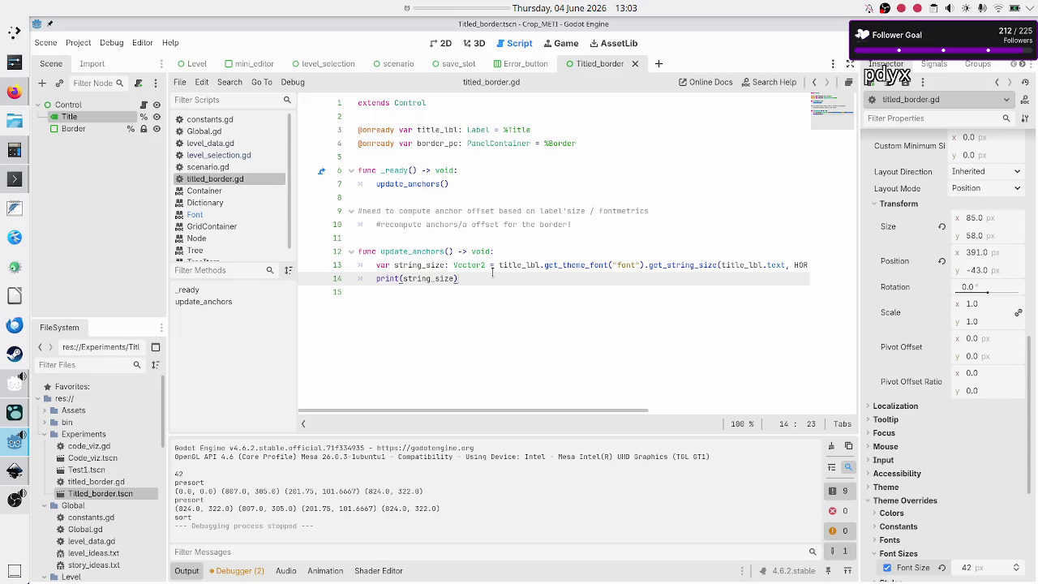
click(428, 294)
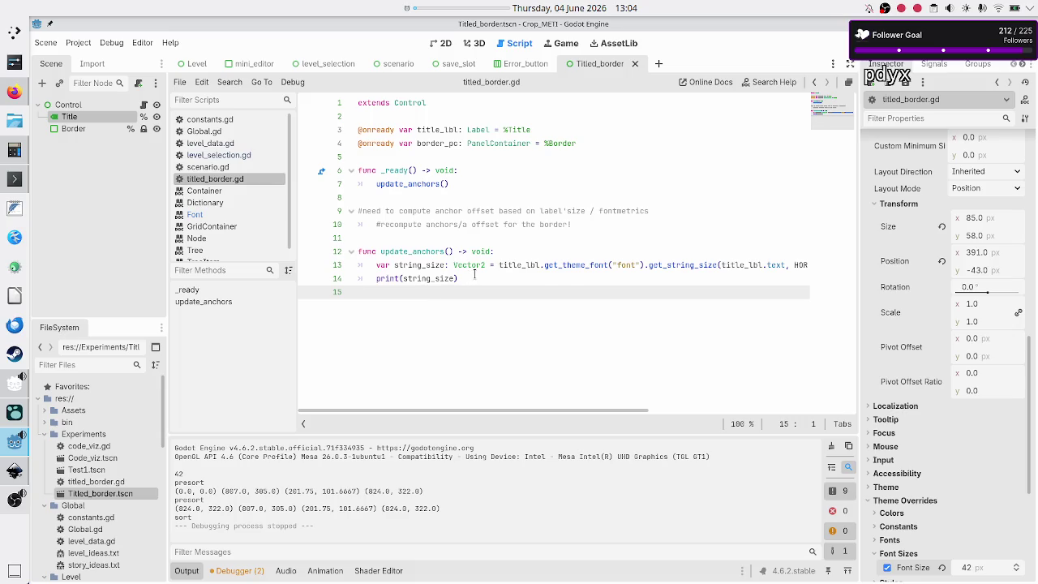
Inspect the string_size line in titled_border.gd, leaving the code unchanged
click(474, 276)
click(410, 303)
click(451, 235)
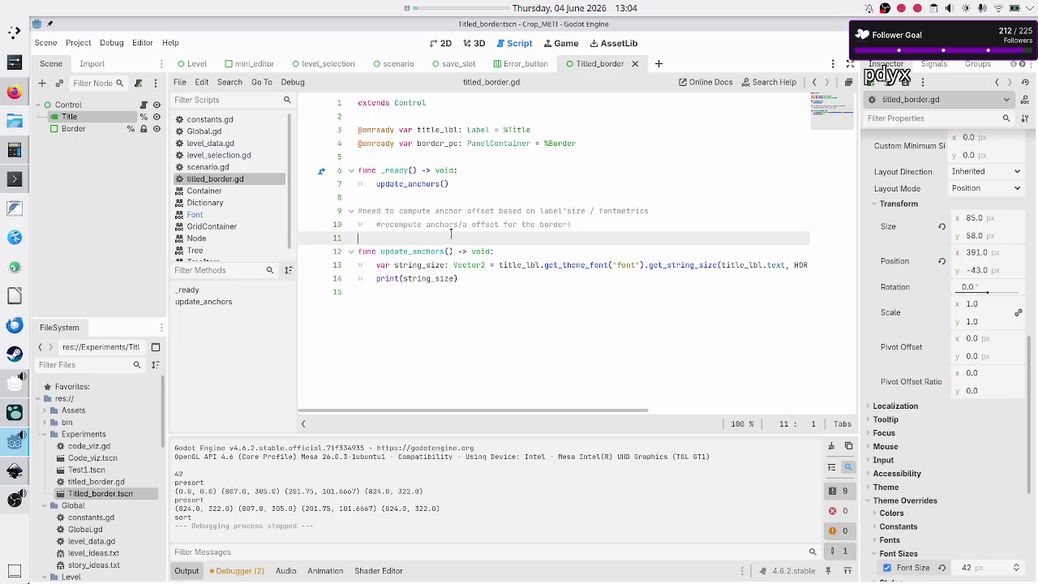
click(430, 279)
click(428, 288)
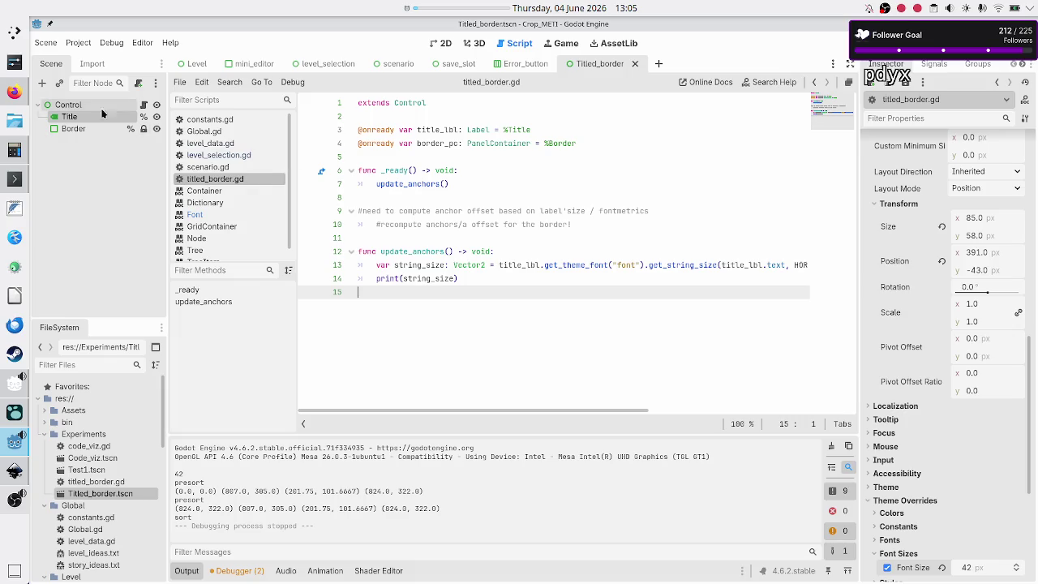
Switch to the Discord tab in Firefox and enlarge the weekly schedule image in #streaming
mouse_move(8, 92)
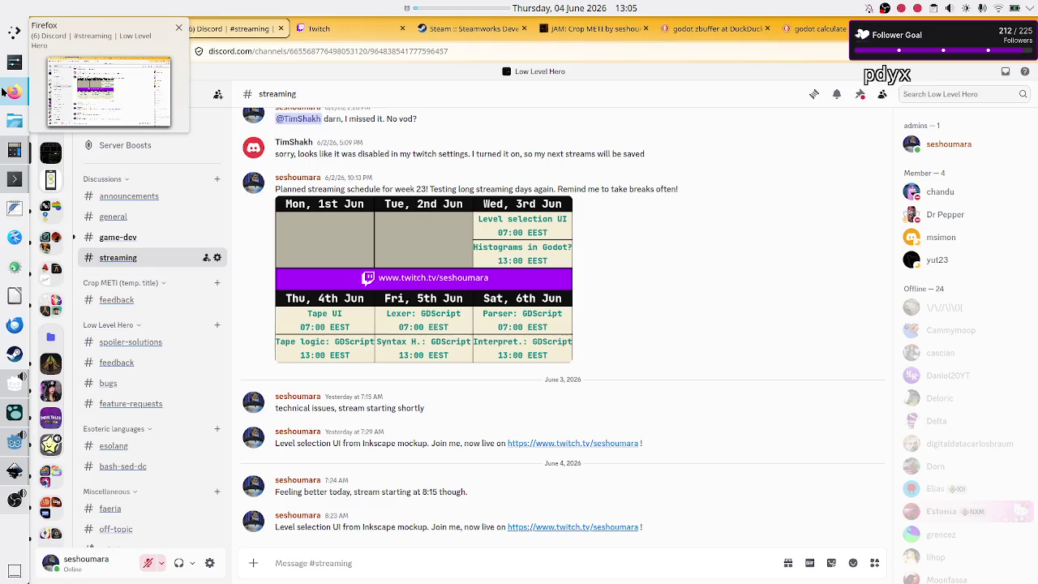
click(106, 86)
click(332, 274)
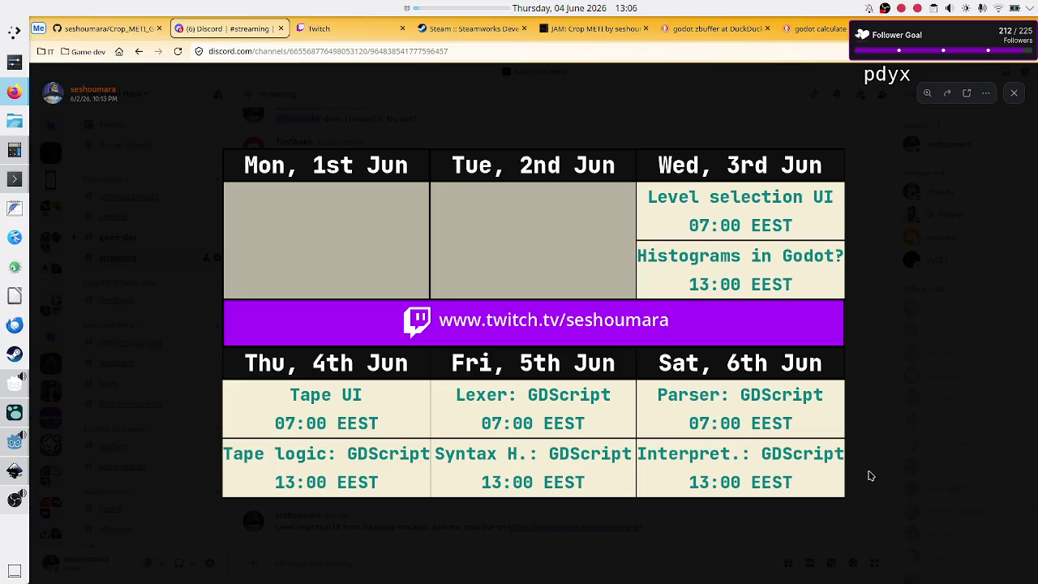
Reopen the schedule image, zoom in and out to read it, then close the viewer
click(855, 334)
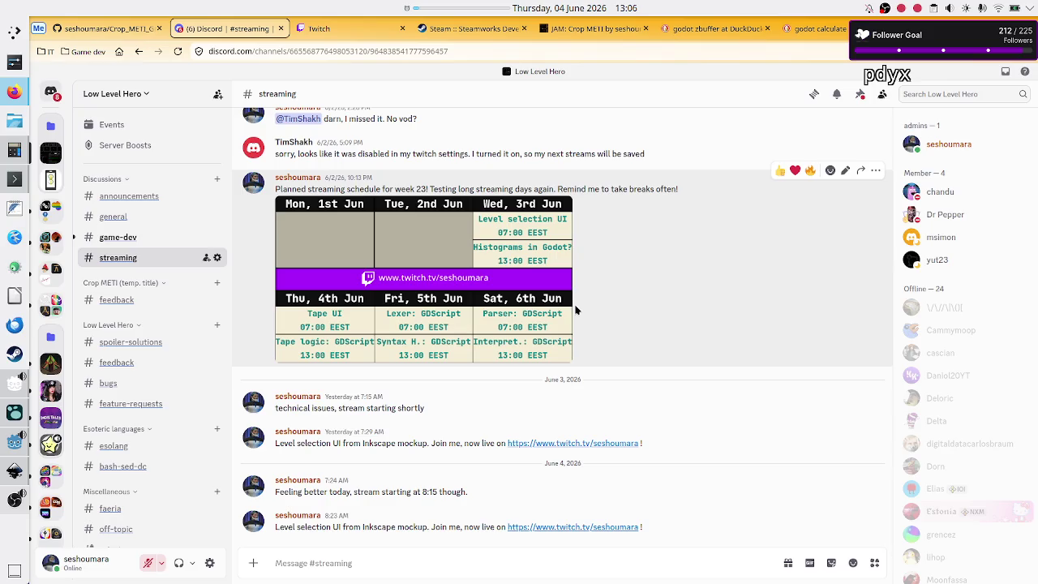
click(521, 282)
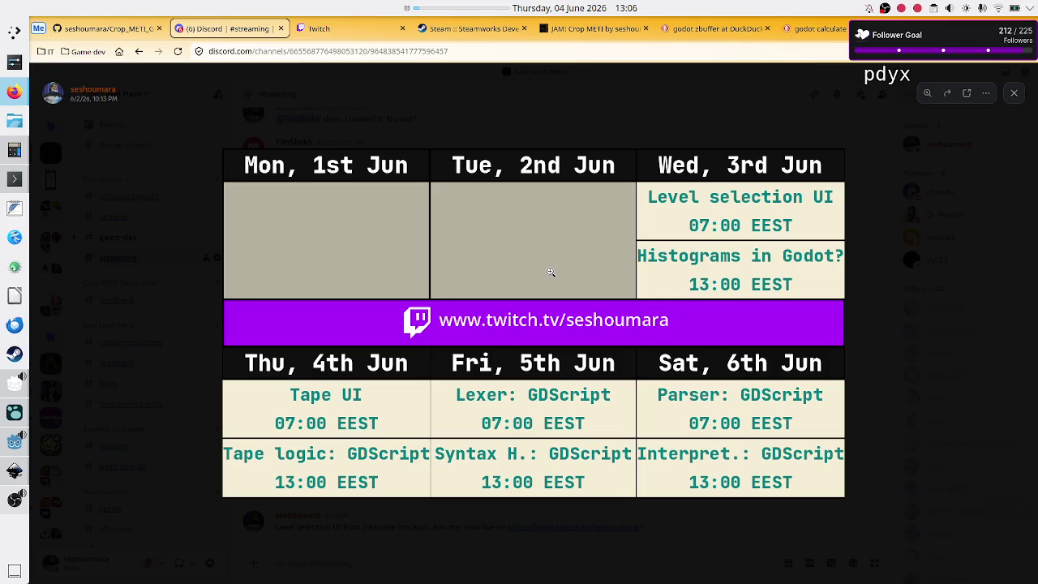
scroll(545, 336, up, 3)
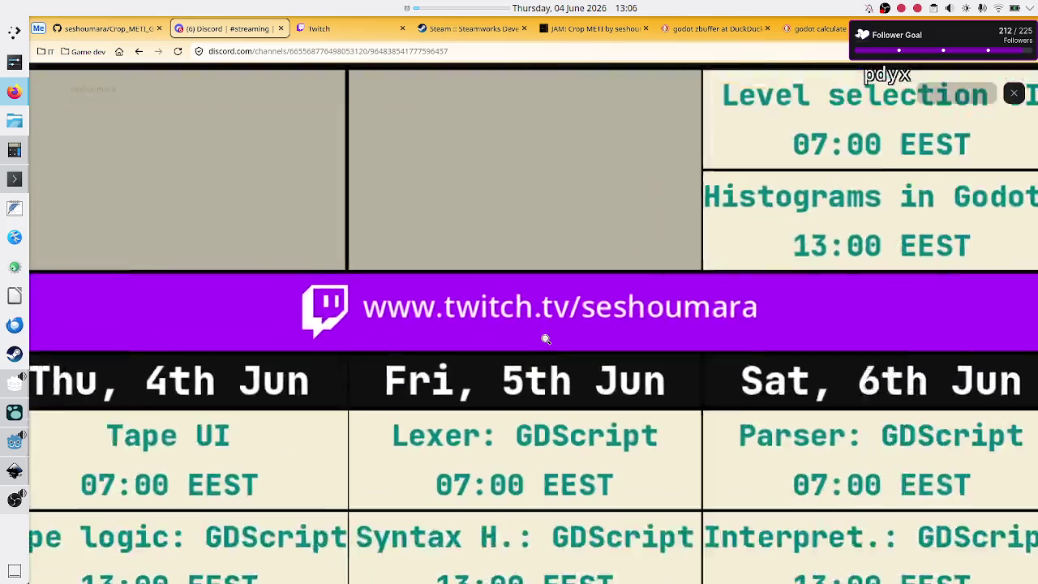
scroll(546, 339, down, 2)
scroll(546, 339, down, 2)
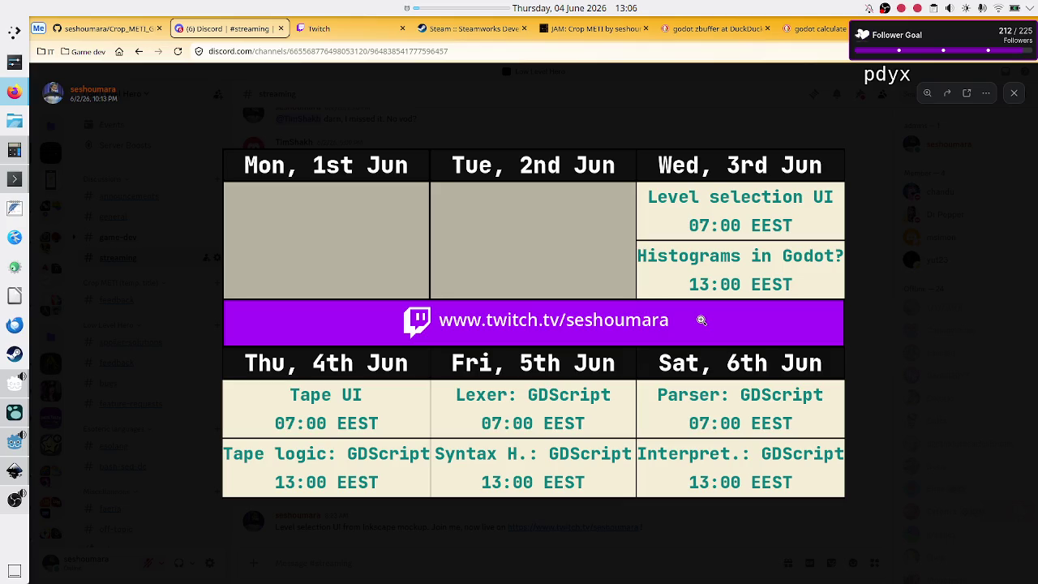
click(870, 289)
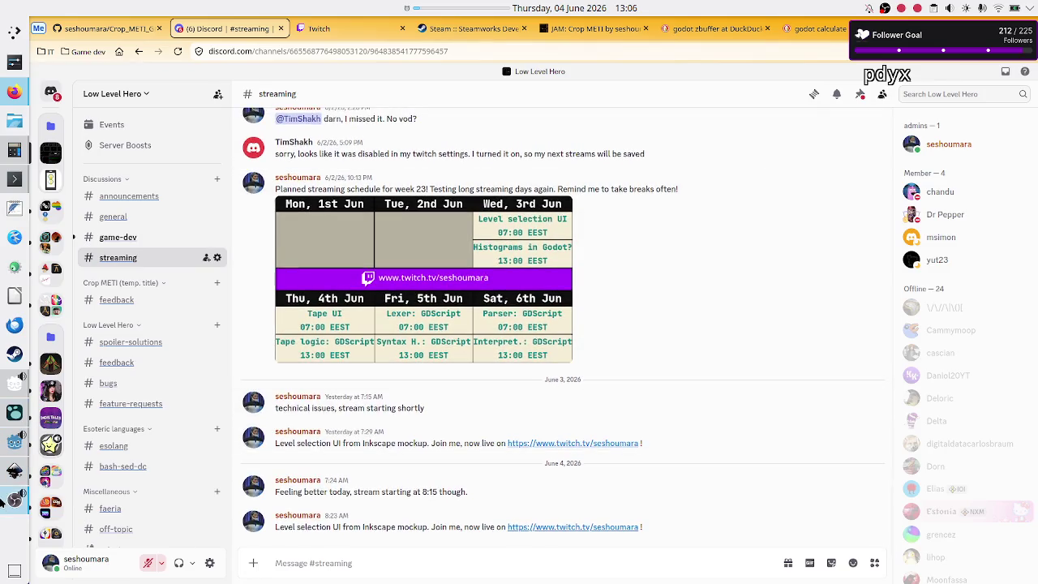
Briefly bring up OBS Studio, minimize it, and open the week 23 schedule image full size
mouse_move(3, 499)
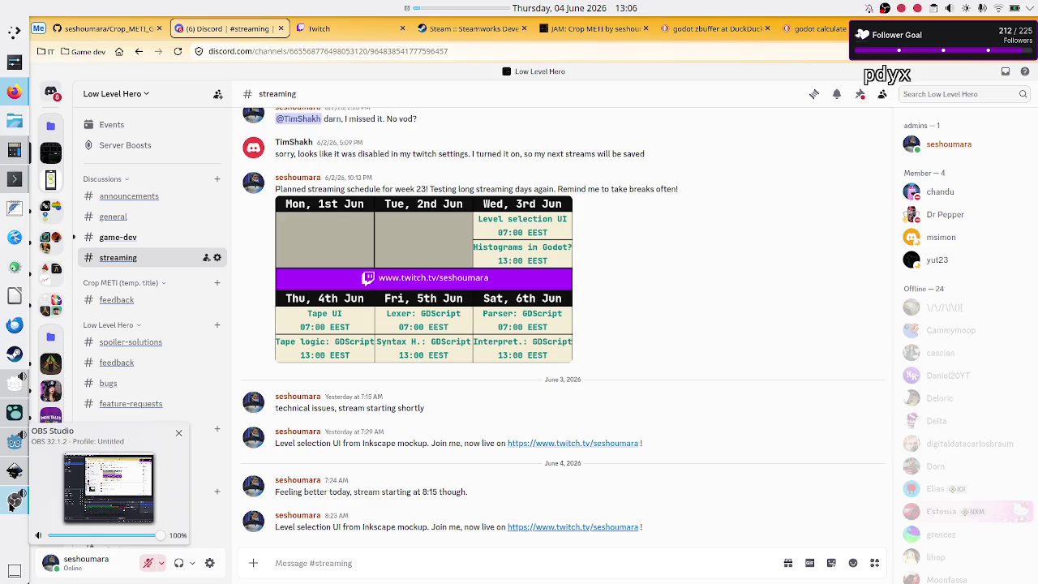
click(11, 500)
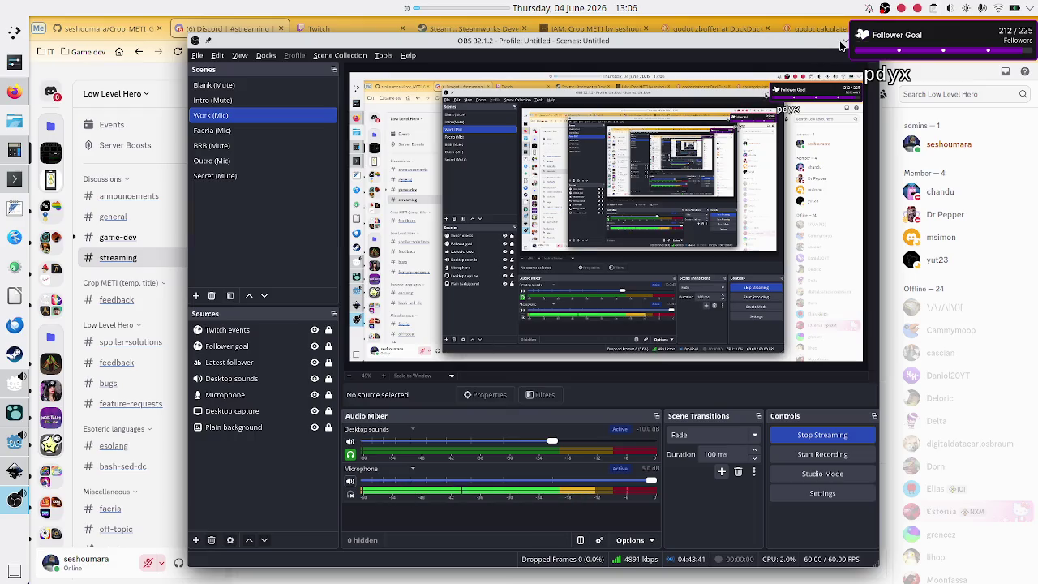
click(842, 44)
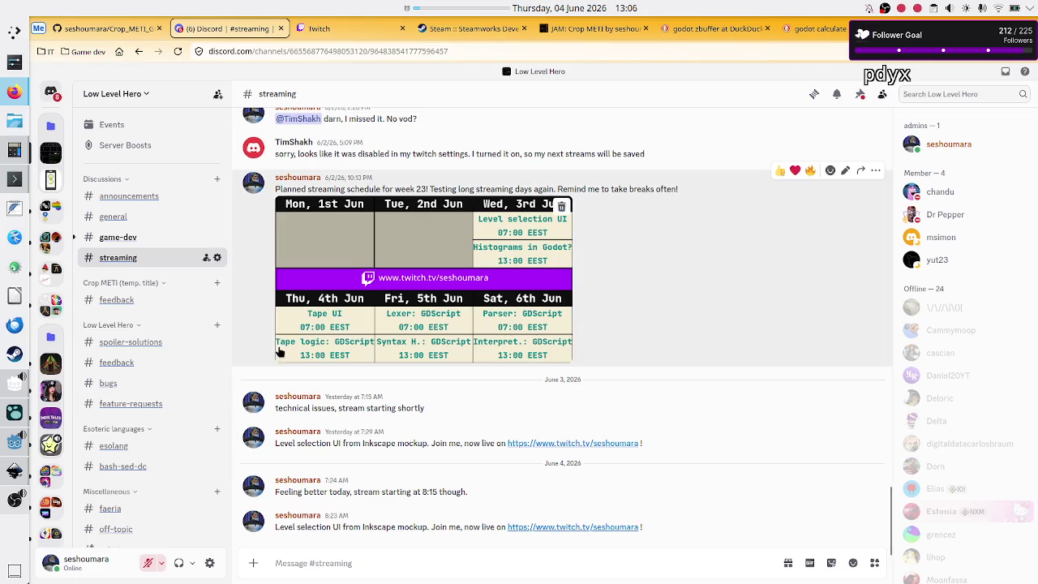
mouse_move(16, 501)
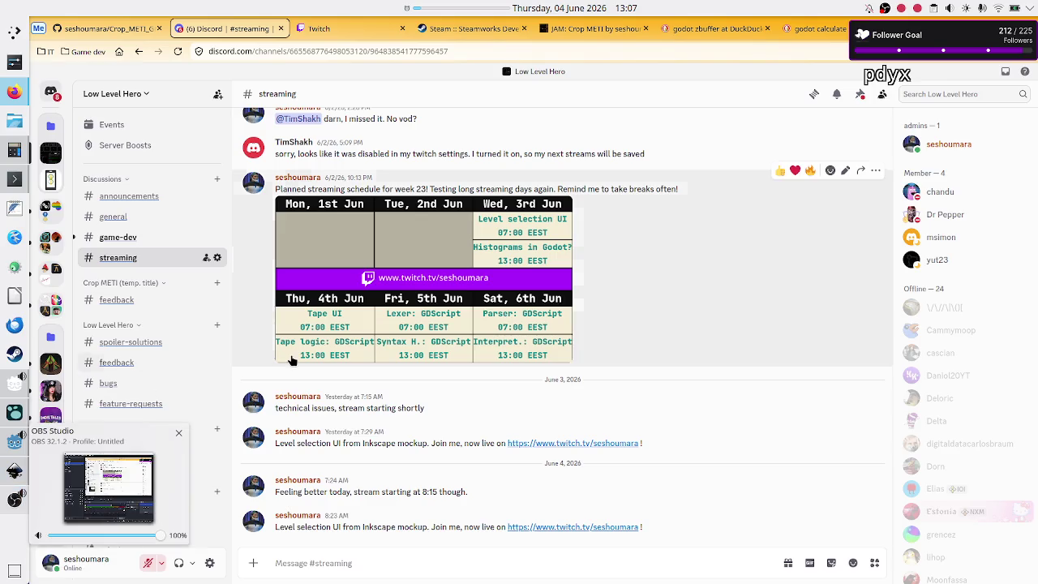
click(289, 357)
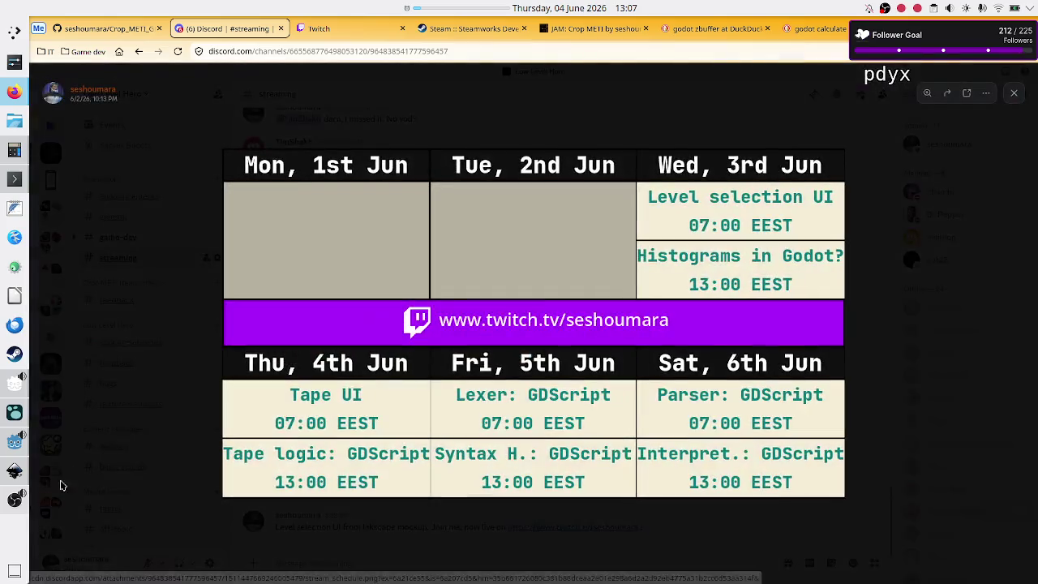
Bring the Godot editor with titled_border.gd back in front of Discord
click(15, 444)
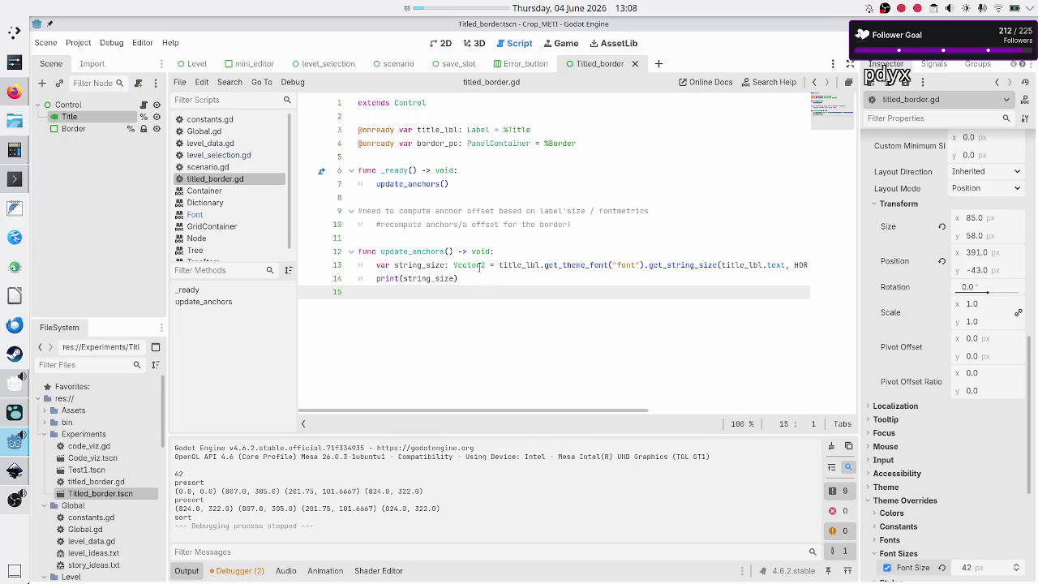
In the 2D view, append 'me again' to the Title label text, then trim it back
double_click(419, 278)
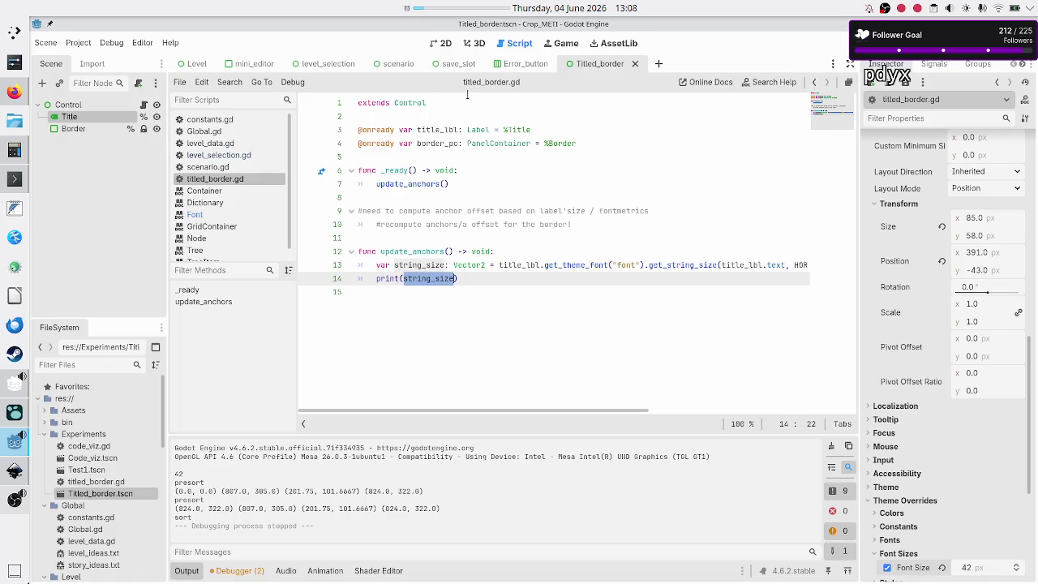
click(445, 43)
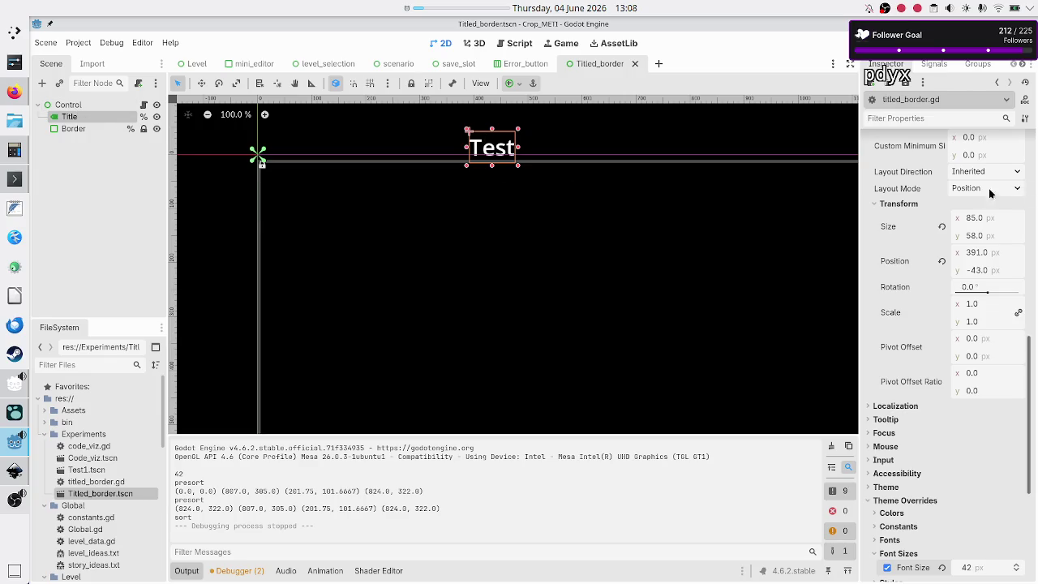
scroll(913, 225, up, 5)
scroll(916, 203, up, 5)
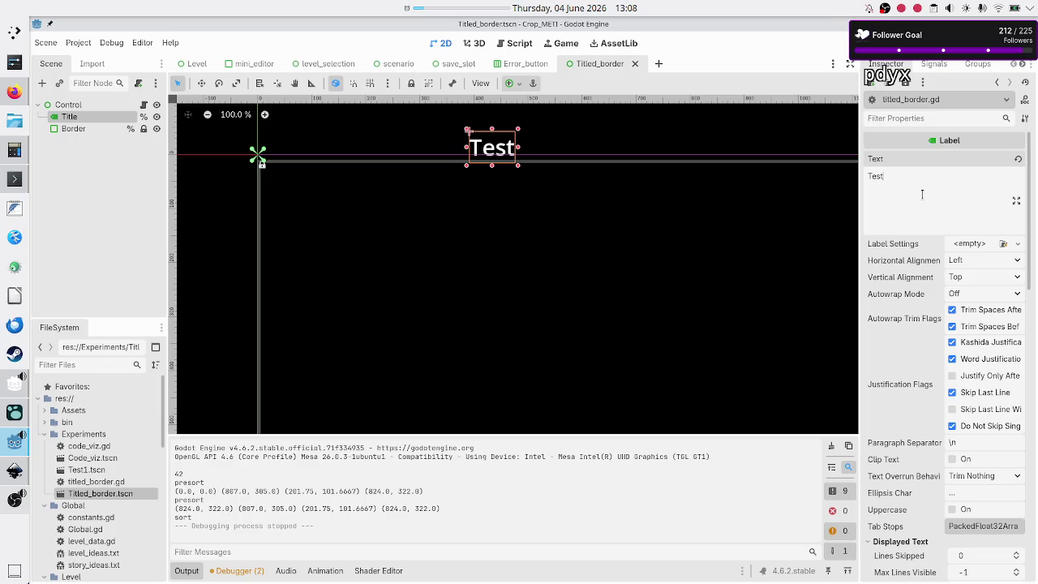
text(me again)
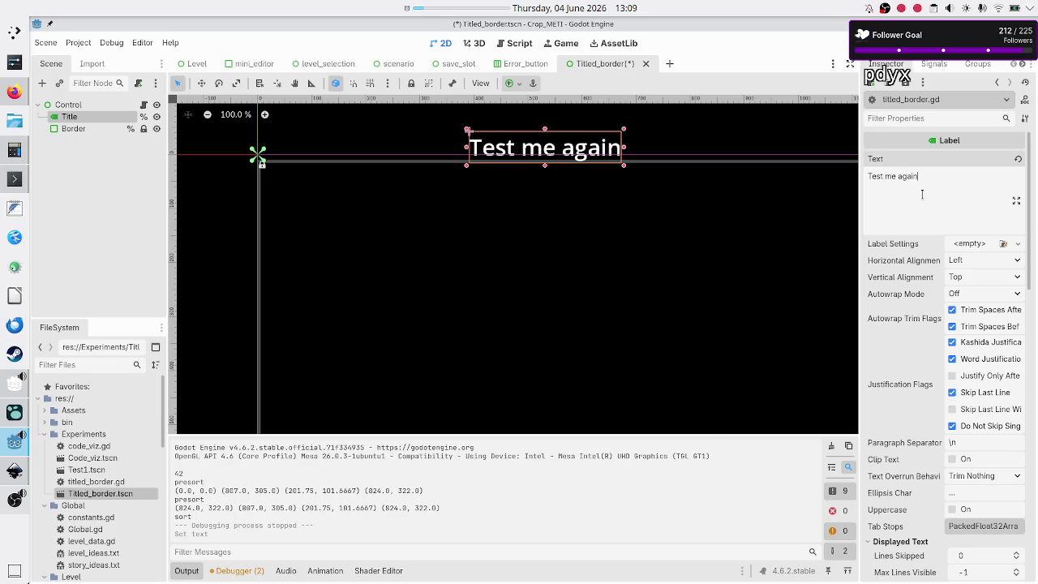
key(BackSpace)
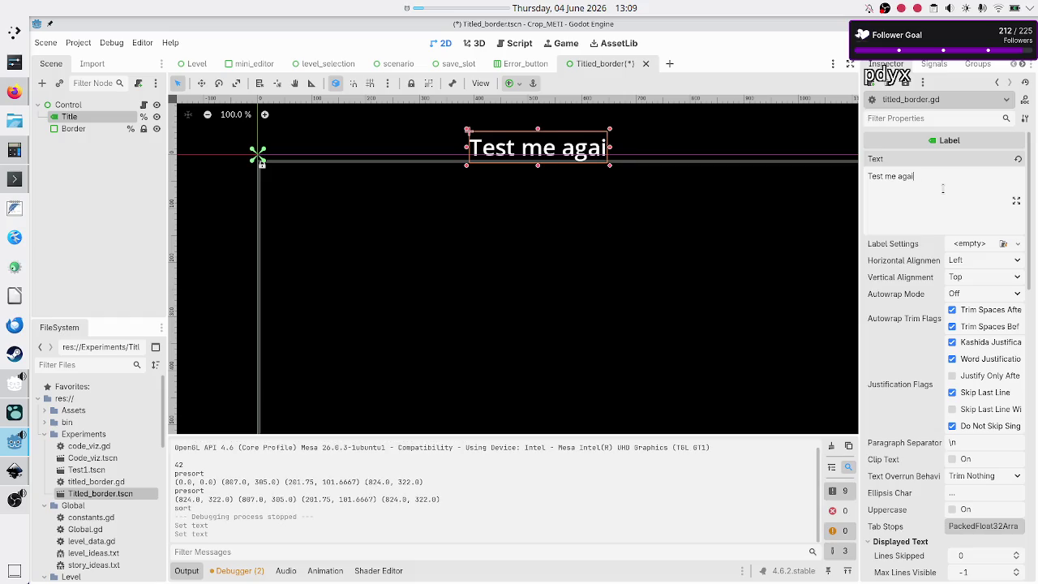
key(BackSpace)
key(BackSpace)
key(BackSpace)
Try 'TestTest' as the label text, restore 'Test', and run the scene with F6
text(TestT)
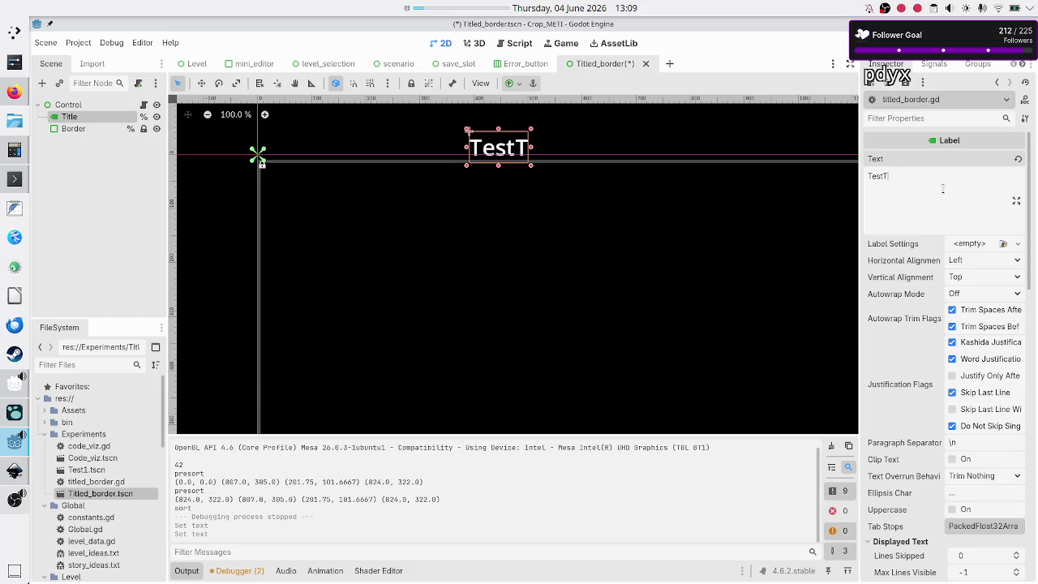
text(est)
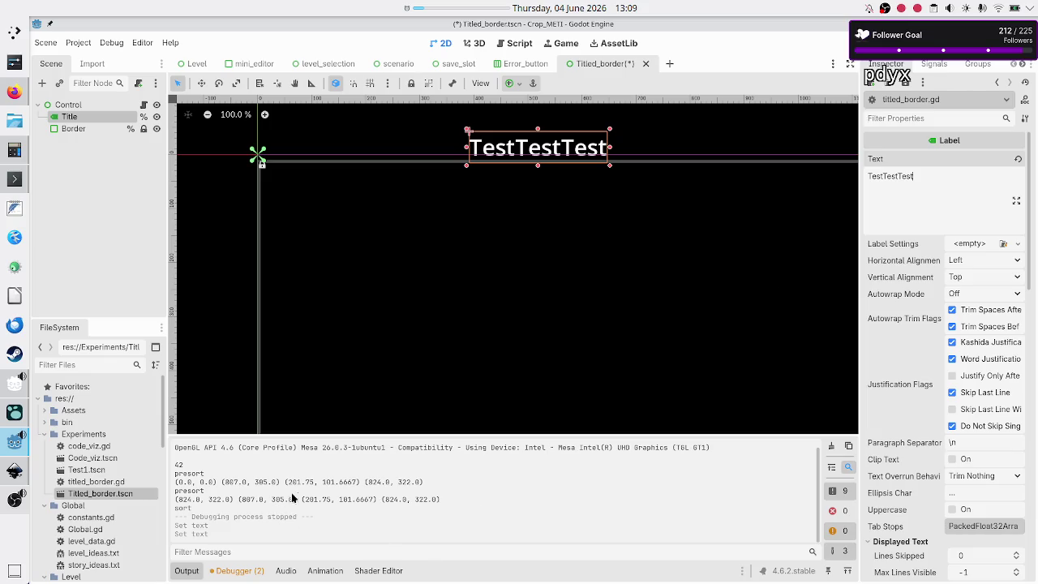
scroll(308, 499, up, 1)
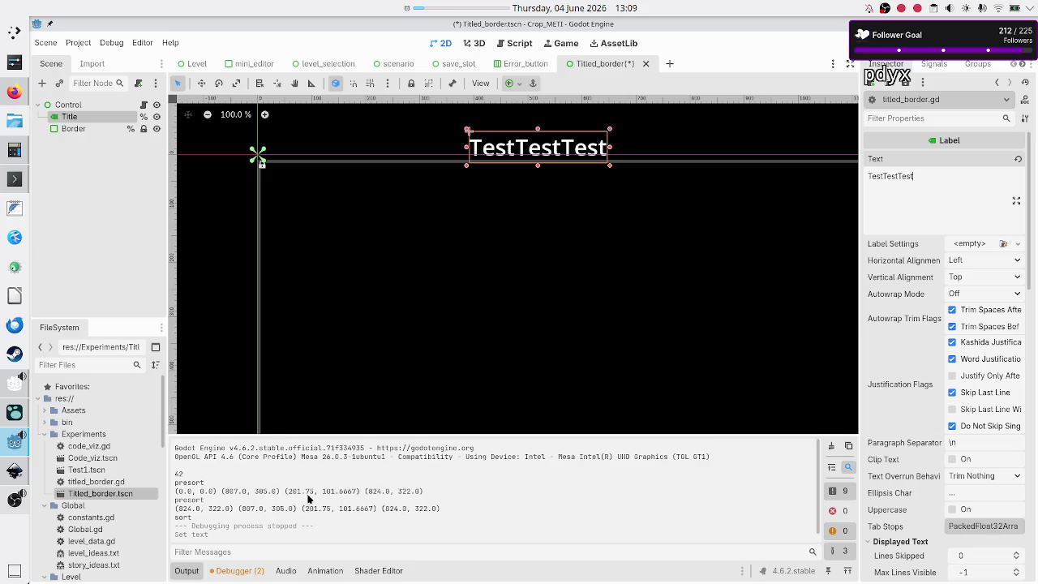
key(BackSpace)
key(BackSpace)
key(BackSpace)
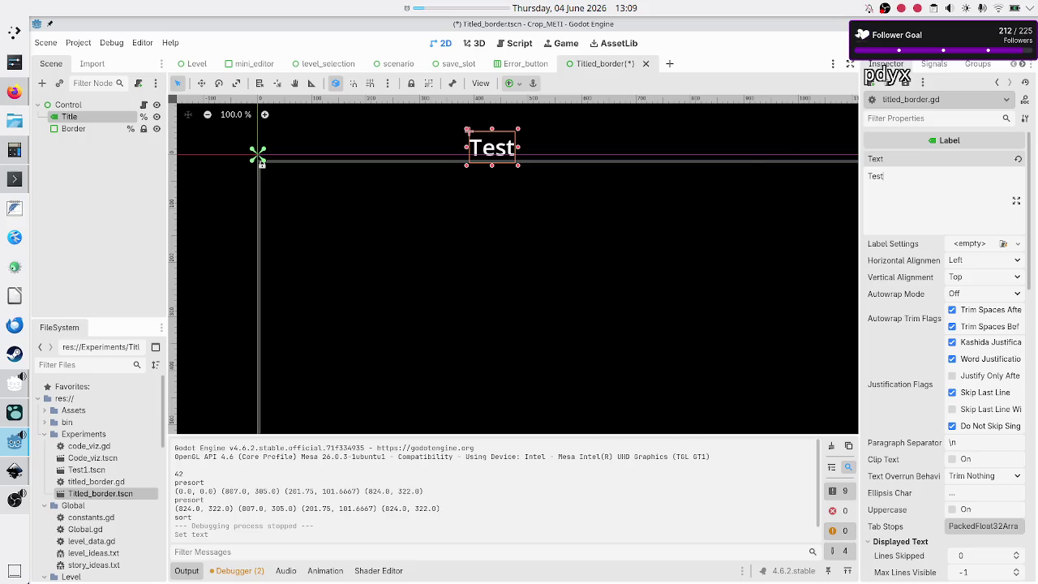
key(F6)
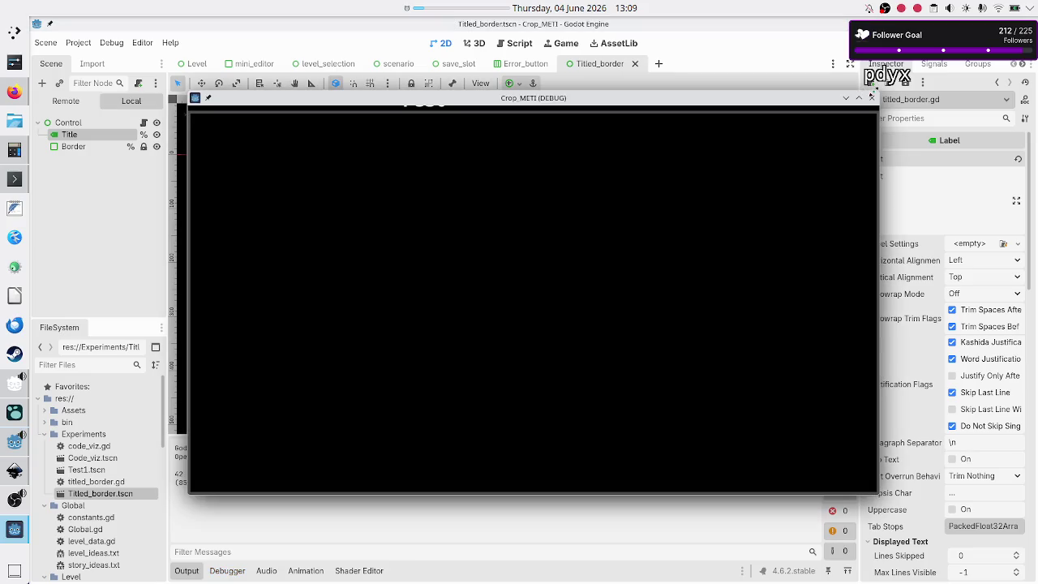
click(872, 98)
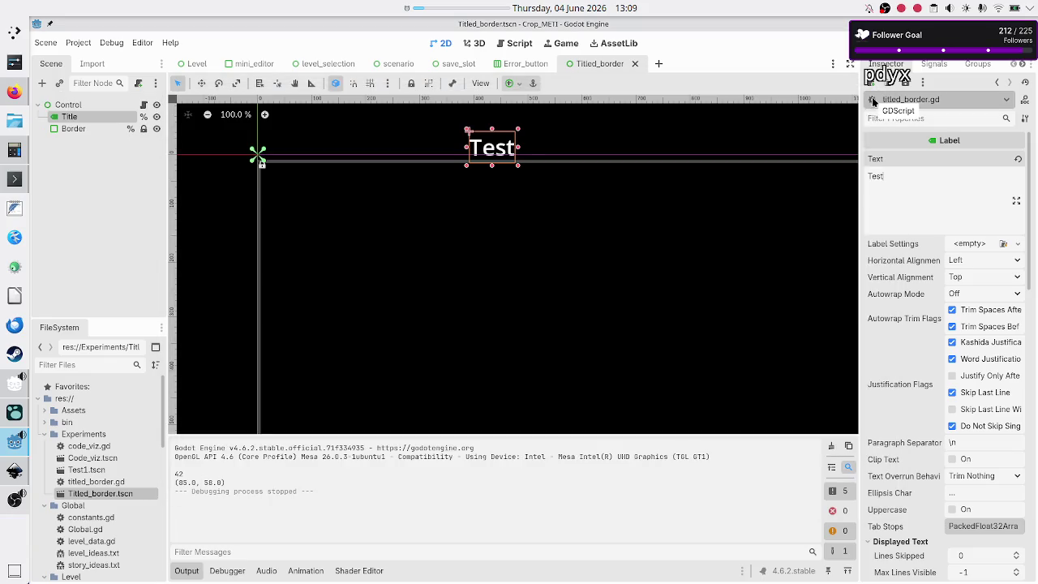